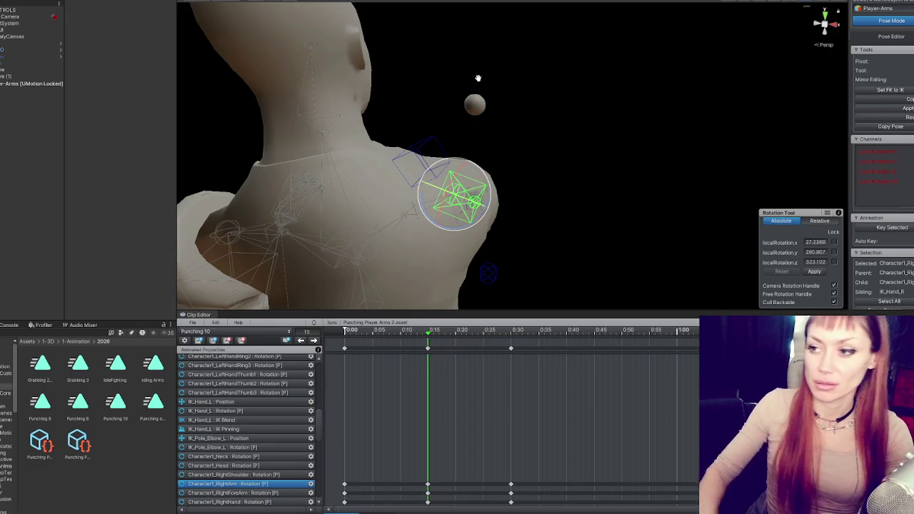
Dismiss the confirmation prompt, step through the punch keys, and add a new early key.
{"action": "scroll", "coordinate": [448, 167], "scroll_direction": "down", "scroll_amount": 3}
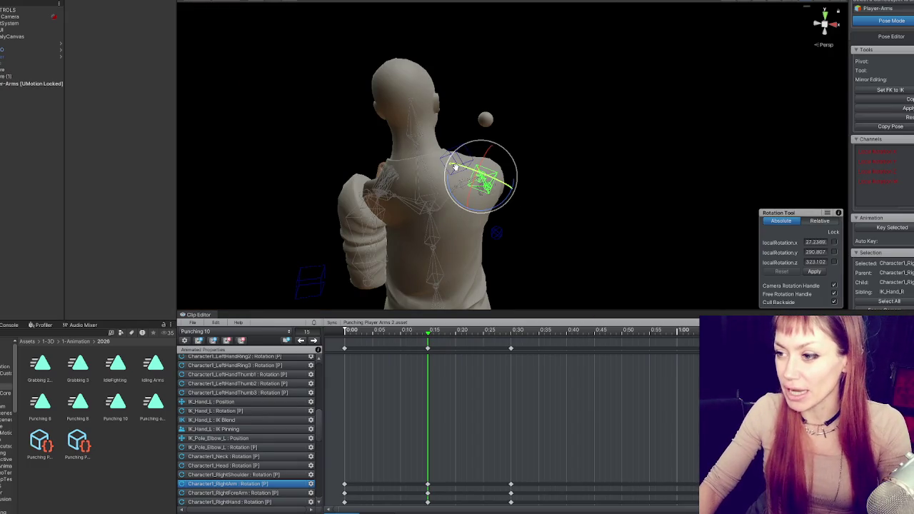
{"action": "left_click", "coordinate": [399, 329]}
{"action": "left_click", "coordinate": [461, 261]}
{"action": "mouse_move", "coordinate": [400, 330]}
{"action": "left_mouse_down"}
{"action": "mouse_move", "coordinate": [417, 330]}
{"action": "mouse_move", "coordinate": [325, 342]}
{"action": "left_mouse_up"}
{"action": "left_click", "coordinate": [315, 339]}
{"action": "left_click", "coordinate": [314, 340]}
{"action": "left_click", "coordinate": [315, 340]}
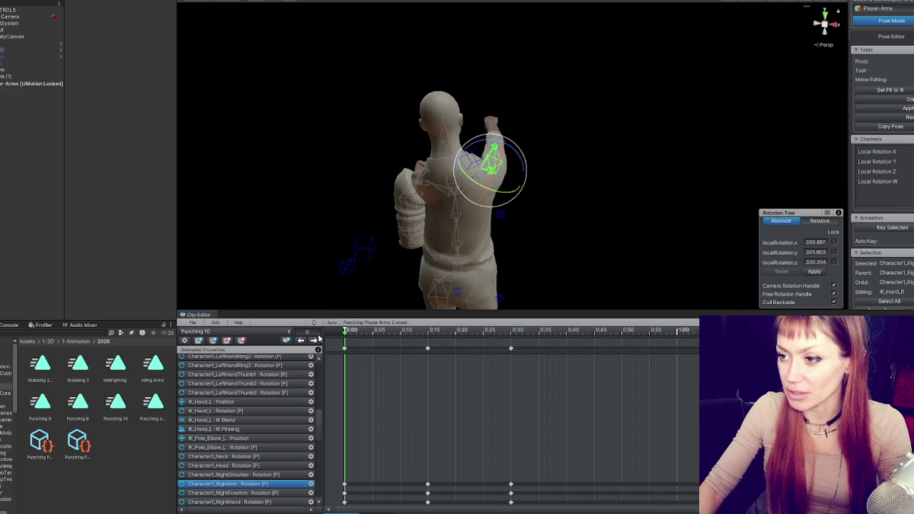
{"action": "left_click", "coordinate": [315, 340]}
{"action": "left_click", "coordinate": [315, 339]}
{"action": "left_click", "coordinate": [315, 340]}
{"action": "key", "text": "ctrl+z"}
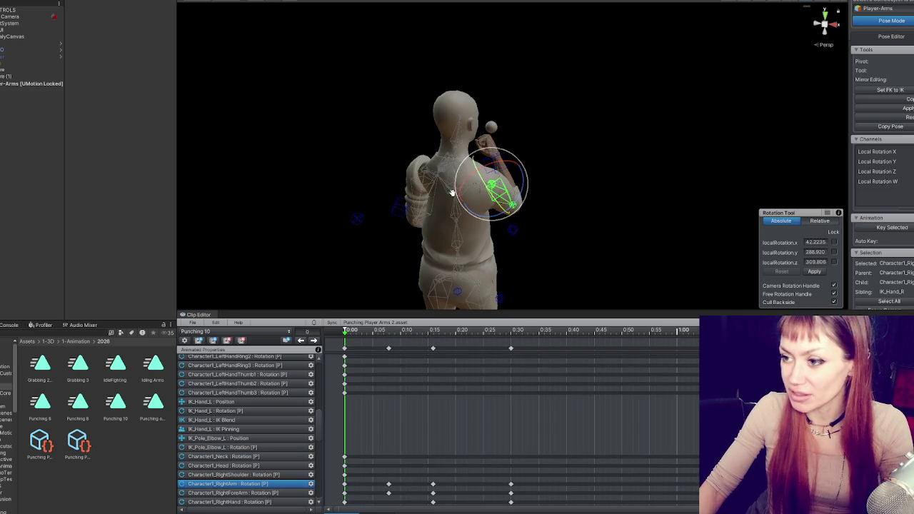
Select the Spine2 bone and box-select the frame-0 keys for the upper-body bones.
{"action": "left_click", "coordinate": [502, 160]}
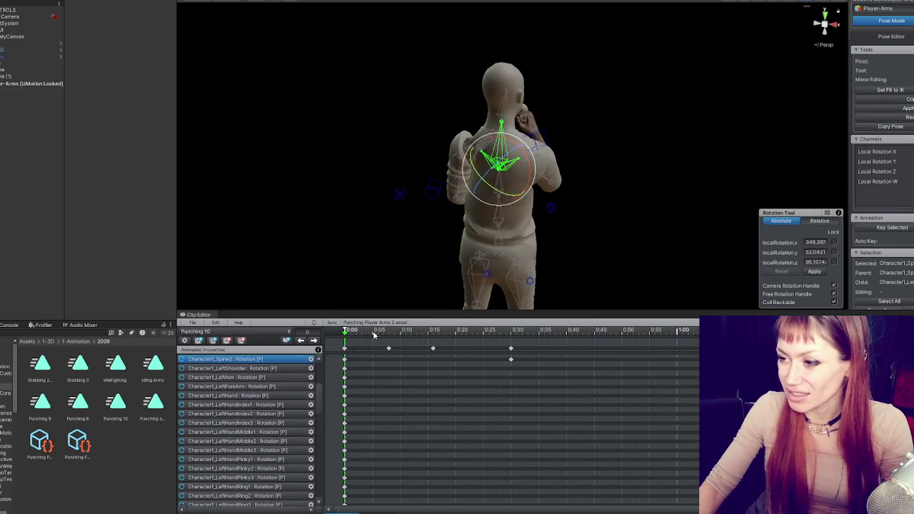
{"action": "mouse_move", "coordinate": [567, 196]}
{"action": "left_mouse_down"}
{"action": "mouse_move", "coordinate": [443, 271]}
{"action": "mouse_move", "coordinate": [456, 278]}
{"action": "left_mouse_up"}
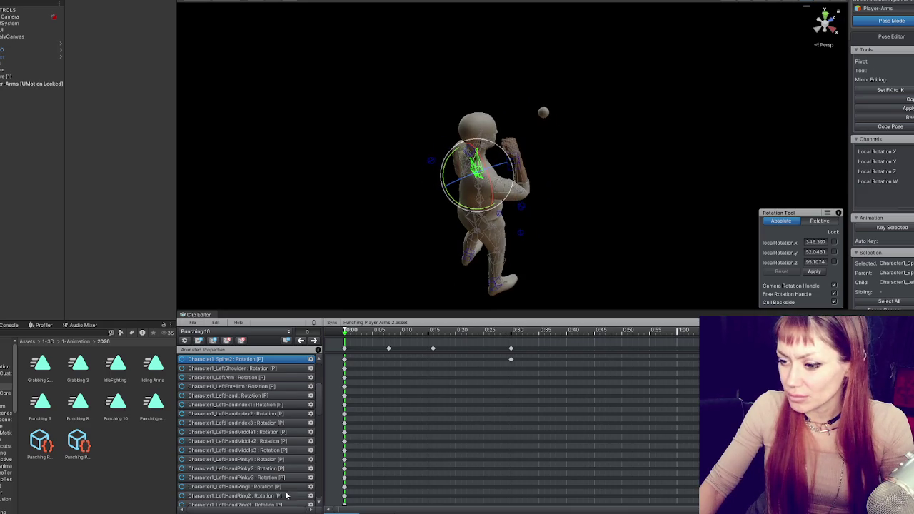
{"action": "scroll", "coordinate": [285, 494], "scroll_direction": "down", "scroll_amount": 10}
{"action": "scroll", "coordinate": [280, 441], "scroll_direction": "up", "scroll_amount": 10}
{"action": "left_click_drag", "start_coordinate": [353, 429], "coordinate": [333, 316]}
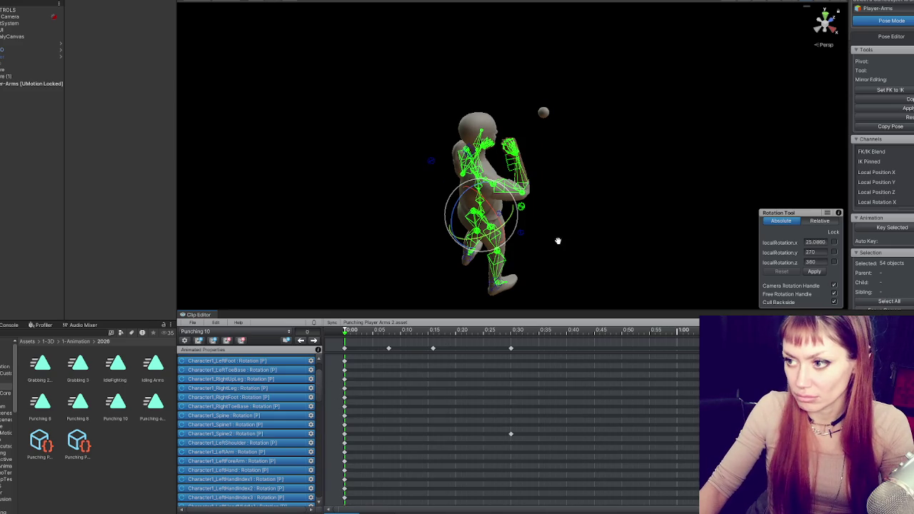
{"action": "scroll", "coordinate": [300, 379], "scroll_direction": "down", "scroll_amount": 2}
{"action": "left_click_drag", "start_coordinate": [478, 171], "coordinate": [529, 166]}
{"action": "left_click", "coordinate": [489, 173]}
Frame the selected bones, show the Punching 10 clip settings, and clear the key selection.
{"action": "key", "text": "f"}
{"action": "left_click", "coordinate": [580, 154]}
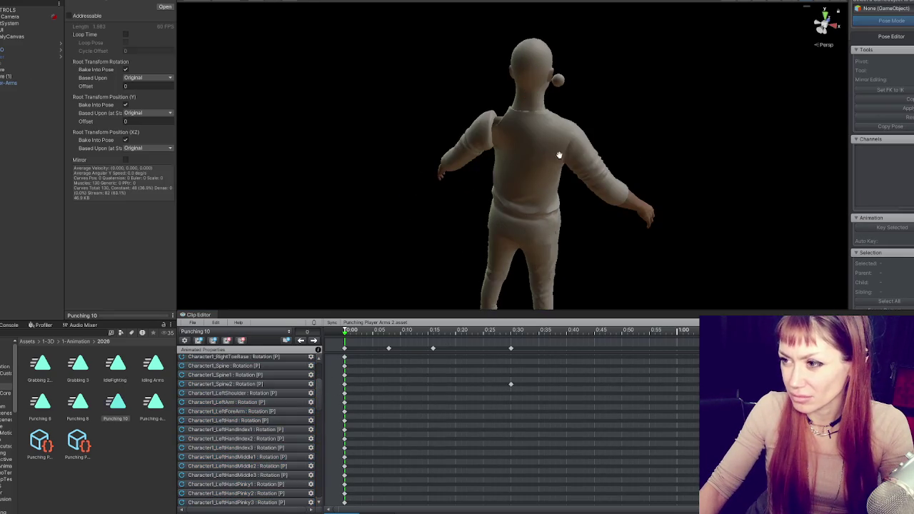
{"action": "left_click", "coordinate": [345, 350]}
{"action": "left_click", "coordinate": [357, 341]}
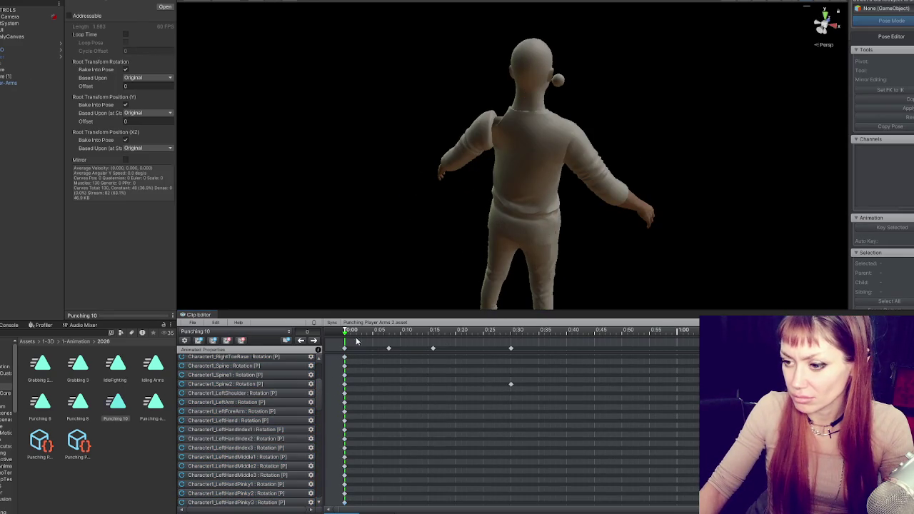
Scrub the clip to about 0:30 and return to Pose Mode.
{"action": "left_click_drag", "start_coordinate": [445, 250], "coordinate": [360, 254]}
{"action": "mouse_move", "coordinate": [365, 330]}
{"action": "left_mouse_down"}
{"action": "mouse_move", "coordinate": [511, 330]}
{"action": "mouse_move", "coordinate": [257, 324]}
{"action": "left_mouse_up"}
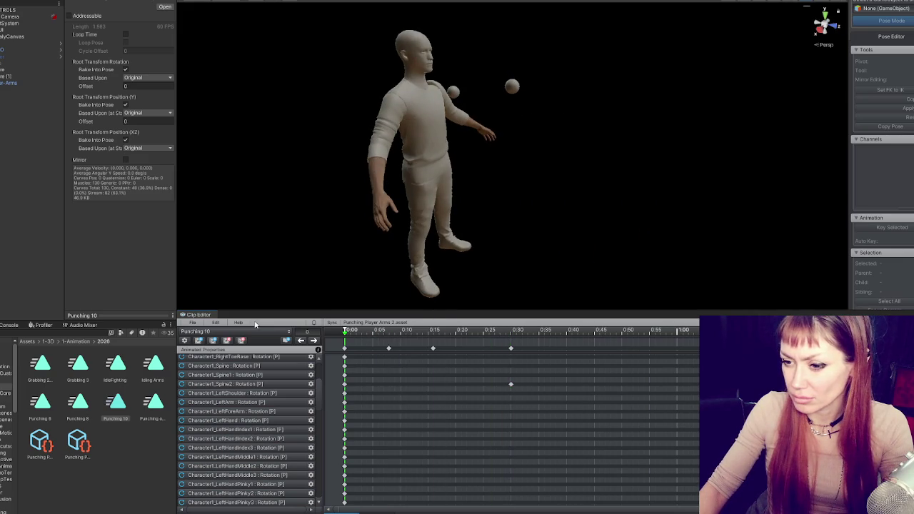
{"action": "left_click_drag", "start_coordinate": [414, 253], "coordinate": [475, 189]}
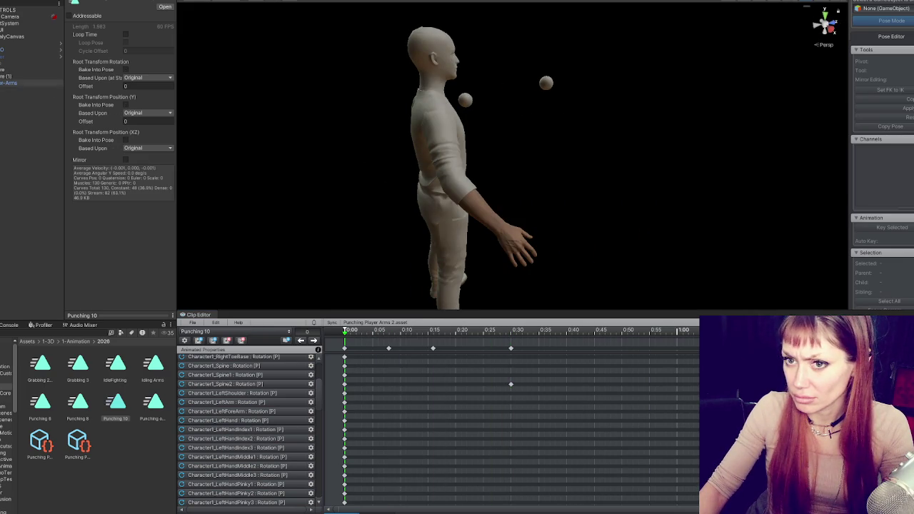
{"action": "left_click", "coordinate": [878, 20]}
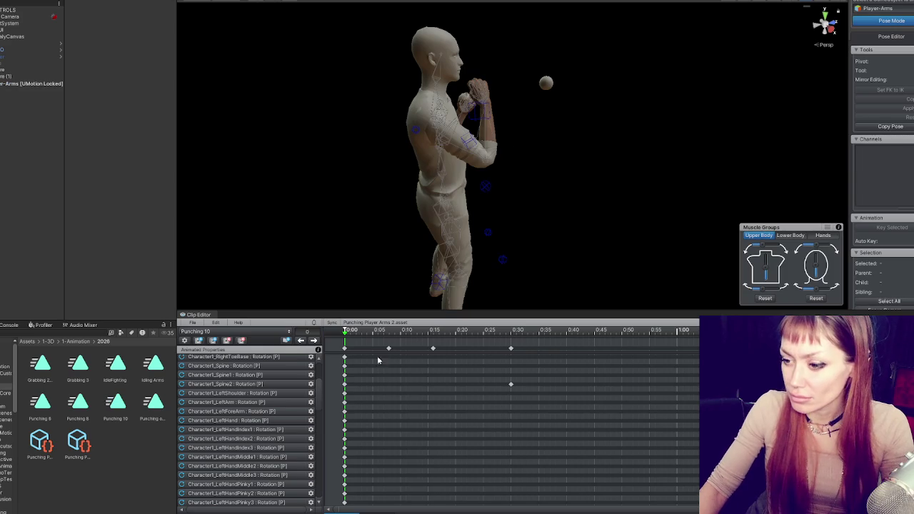
Delete the punch keys around 0:15 and return to the first key.
{"action": "mouse_move", "coordinate": [419, 143]}
{"action": "left_mouse_down"}
{"action": "mouse_move", "coordinate": [318, 190]}
{"action": "mouse_move", "coordinate": [374, 193]}
{"action": "mouse_move", "coordinate": [471, 177]}
{"action": "mouse_move", "coordinate": [424, 129]}
{"action": "left_mouse_up"}
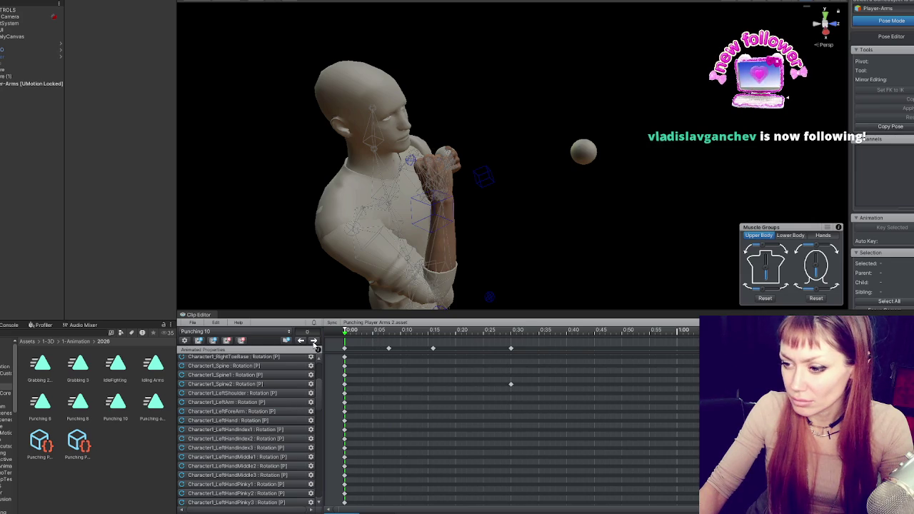
{"action": "left_click", "coordinate": [313, 341]}
{"action": "left_click", "coordinate": [312, 340]}
{"action": "left_click", "coordinate": [312, 340]}
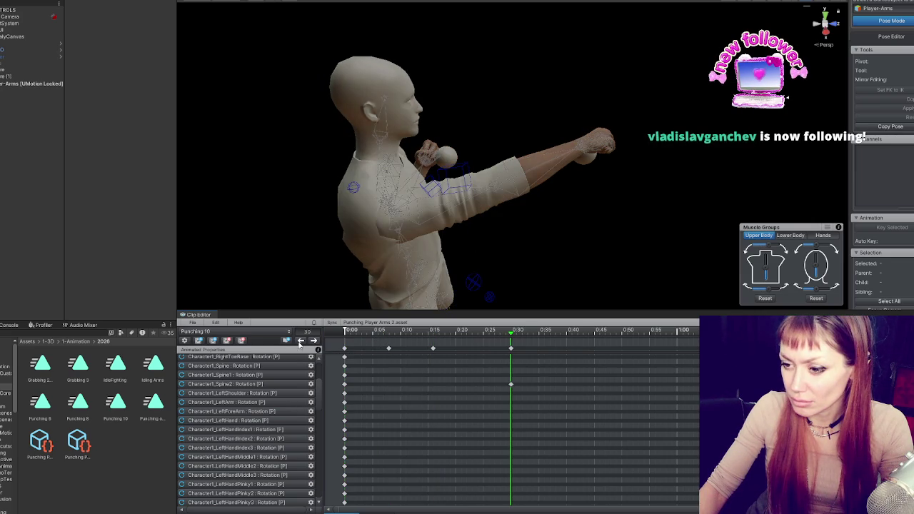
{"action": "left_click", "coordinate": [301, 341]}
{"action": "left_click", "coordinate": [300, 341]}
{"action": "left_click_drag", "start_coordinate": [462, 366], "coordinate": [382, 338]}
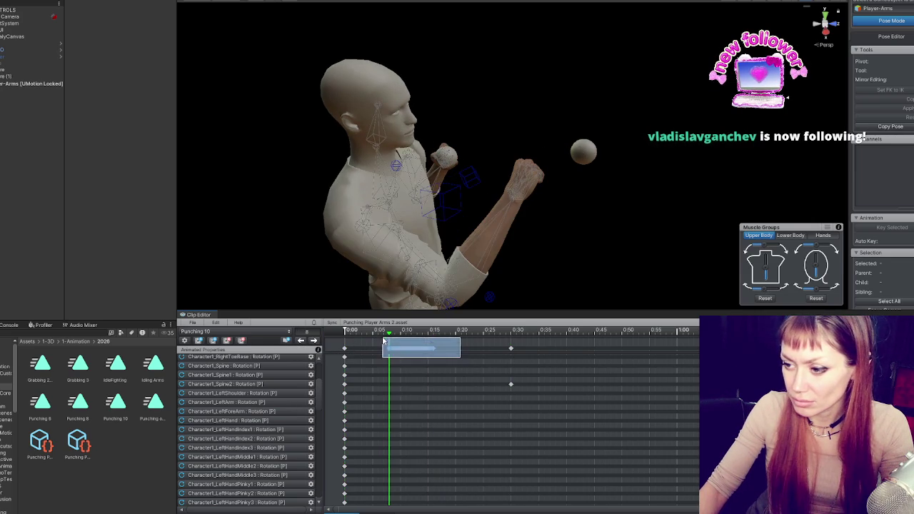
{"action": "key", "text": "Delete"}
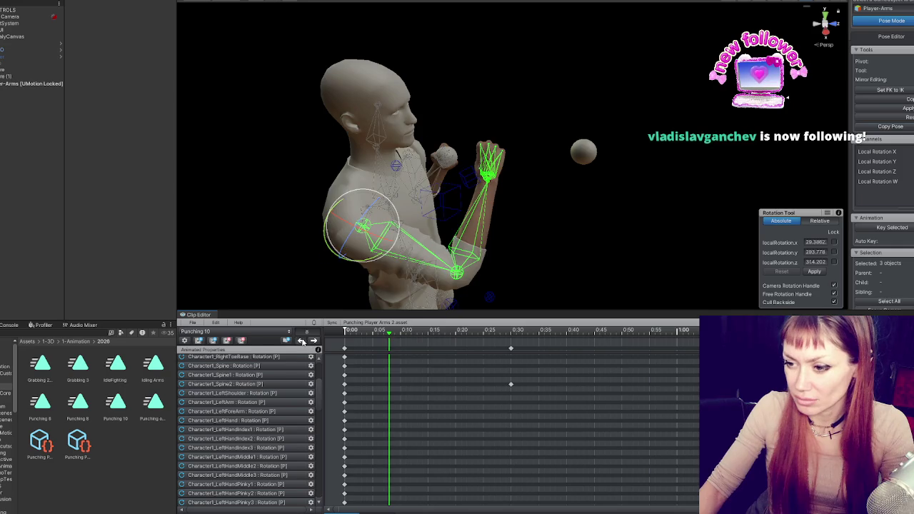
{"action": "left_click", "coordinate": [300, 341]}
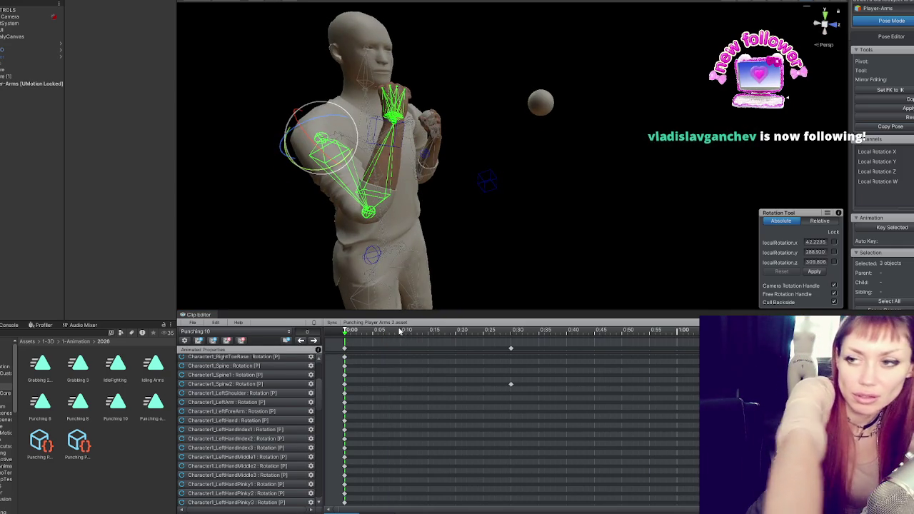
At 0:30, rotate RightShoulder, RightArm and RightForeArm into the extended punch pose.
{"action": "left_click", "coordinate": [315, 340]}
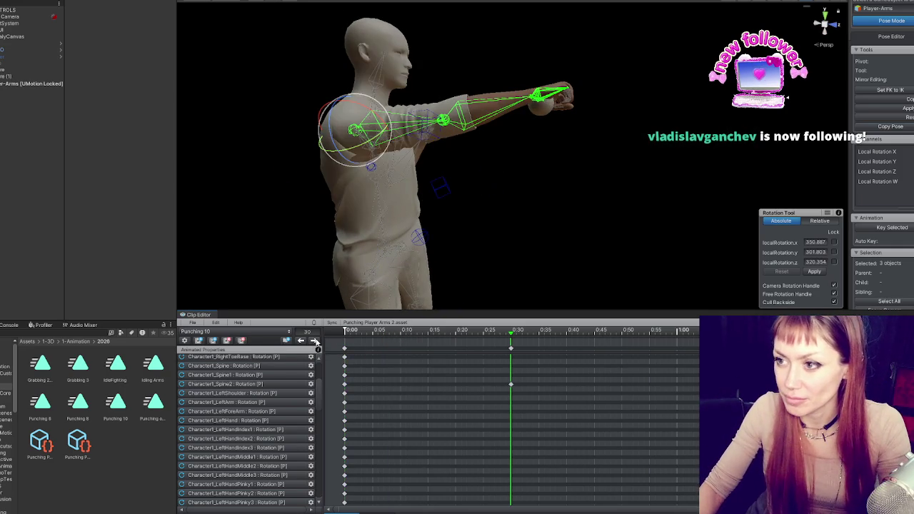
{"action": "mouse_move", "coordinate": [326, 241]}
{"action": "left_mouse_down"}
{"action": "mouse_move", "coordinate": [552, 212]}
{"action": "mouse_move", "coordinate": [590, 155]}
{"action": "mouse_move", "coordinate": [522, 150]}
{"action": "left_mouse_up"}
{"action": "left_click", "coordinate": [500, 168]}
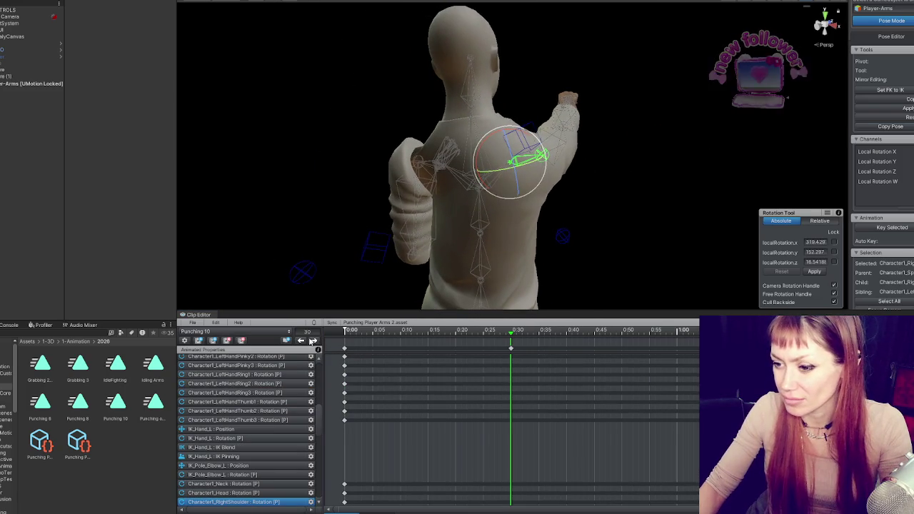
{"action": "left_click", "coordinate": [300, 340]}
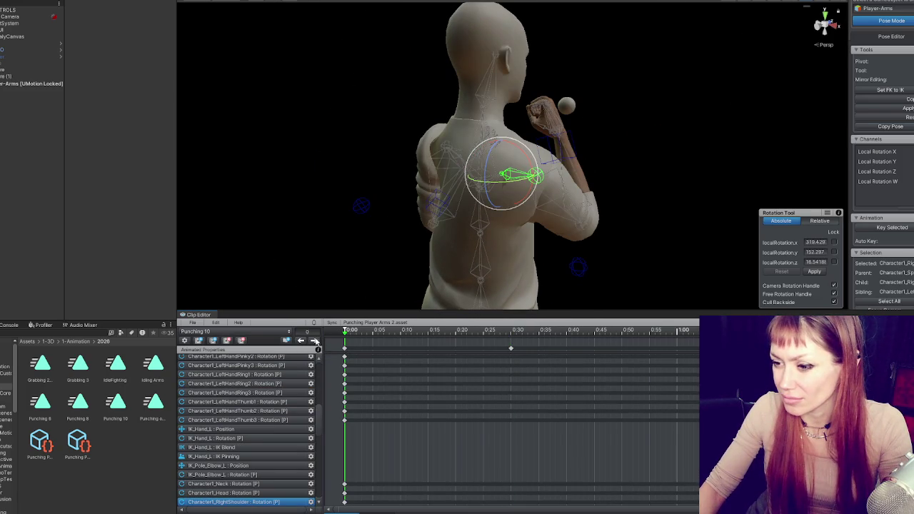
{"action": "left_click", "coordinate": [315, 339]}
{"action": "mouse_move", "coordinate": [530, 141]}
{"action": "left_mouse_down"}
{"action": "mouse_move", "coordinate": [515, 127]}
{"action": "mouse_move", "coordinate": [509, 146]}
{"action": "mouse_move", "coordinate": [588, 199]}
{"action": "mouse_move", "coordinate": [565, 128]}
{"action": "mouse_move", "coordinate": [492, 182]}
{"action": "mouse_move", "coordinate": [437, 272]}
{"action": "mouse_move", "coordinate": [547, 94]}
{"action": "mouse_move", "coordinate": [461, 203]}
{"action": "mouse_move", "coordinate": [512, 146]}
{"action": "mouse_move", "coordinate": [495, 173]}
{"action": "mouse_move", "coordinate": [505, 168]}
{"action": "mouse_move", "coordinate": [482, 180]}
{"action": "mouse_move", "coordinate": [577, 152]}
{"action": "mouse_move", "coordinate": [562, 133]}
{"action": "mouse_move", "coordinate": [575, 126]}
{"action": "mouse_move", "coordinate": [564, 107]}
{"action": "mouse_move", "coordinate": [564, 127]}
{"action": "mouse_move", "coordinate": [561, 111]}
{"action": "mouse_move", "coordinate": [578, 116]}
{"action": "mouse_move", "coordinate": [506, 136]}
{"action": "mouse_move", "coordinate": [509, 107]}
{"action": "mouse_move", "coordinate": [509, 123]}
{"action": "left_mouse_up"}
{"action": "left_click", "coordinate": [481, 186]}
{"action": "left_click", "coordinate": [512, 147]}
{"action": "left_click", "coordinate": [509, 166]}
{"action": "left_click", "coordinate": [554, 71]}
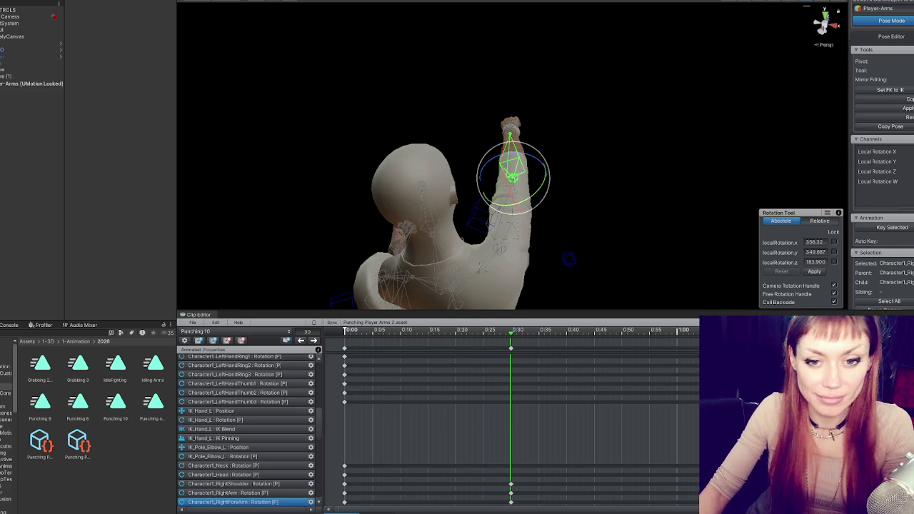
Clear the bone selection and select the right arm's 0:30 and frame-0 keys.
{"action": "left_click_drag", "start_coordinate": [571, 167], "coordinate": [455, 390]}
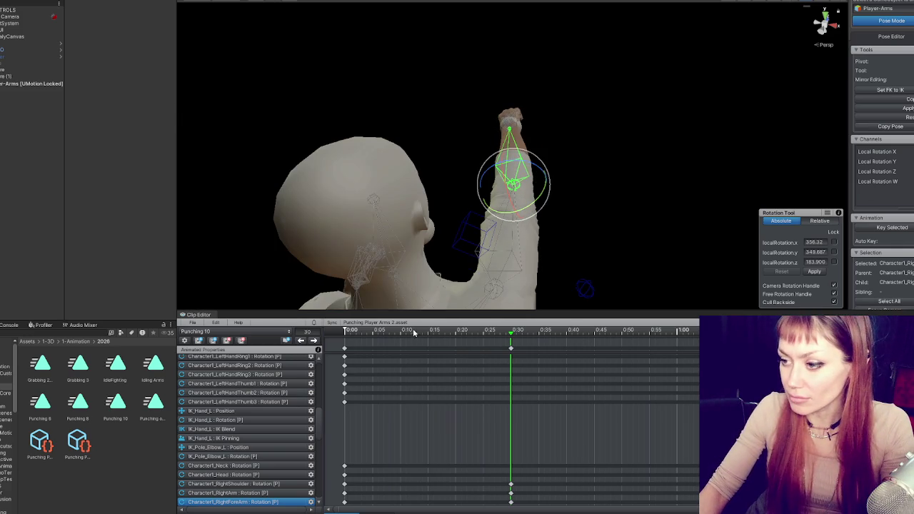
{"action": "left_click", "coordinate": [511, 348]}
{"action": "left_click", "coordinate": [511, 350]}
{"action": "left_click", "coordinate": [315, 341]}
{"action": "scroll", "coordinate": [631, 399], "scroll_direction": "down", "scroll_amount": 2}
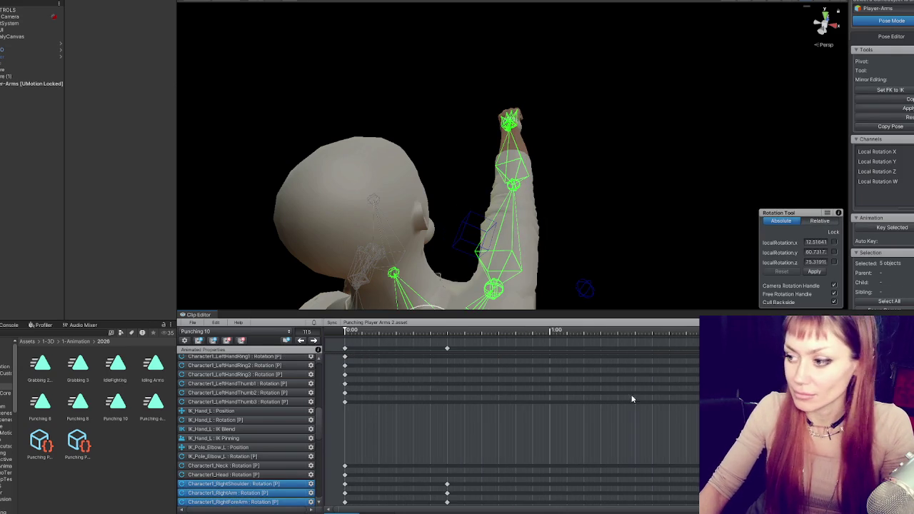
{"action": "left_click", "coordinate": [345, 348]}
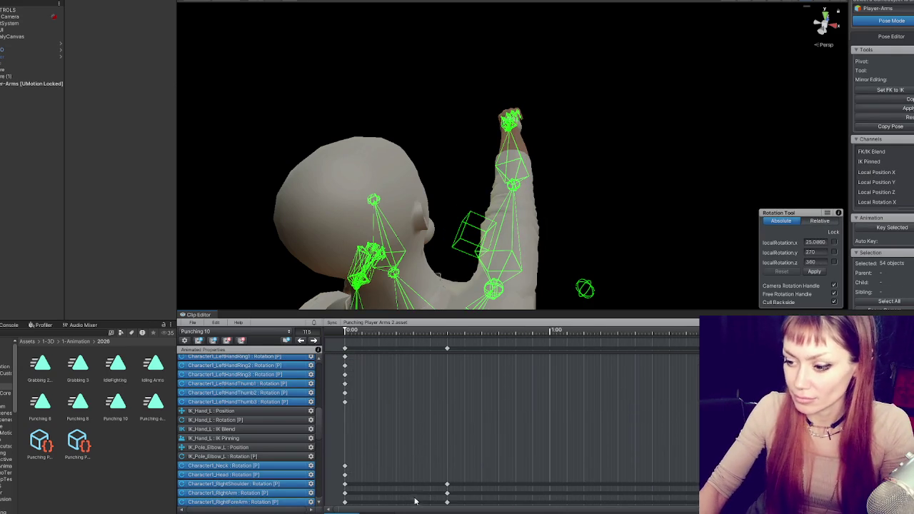
{"action": "mouse_move", "coordinate": [398, 333]}
{"action": "left_mouse_down"}
{"action": "mouse_move", "coordinate": [597, 334]}
{"action": "mouse_move", "coordinate": [334, 335]}
{"action": "mouse_move", "coordinate": [519, 328]}
{"action": "mouse_move", "coordinate": [345, 333]}
{"action": "left_mouse_up"}
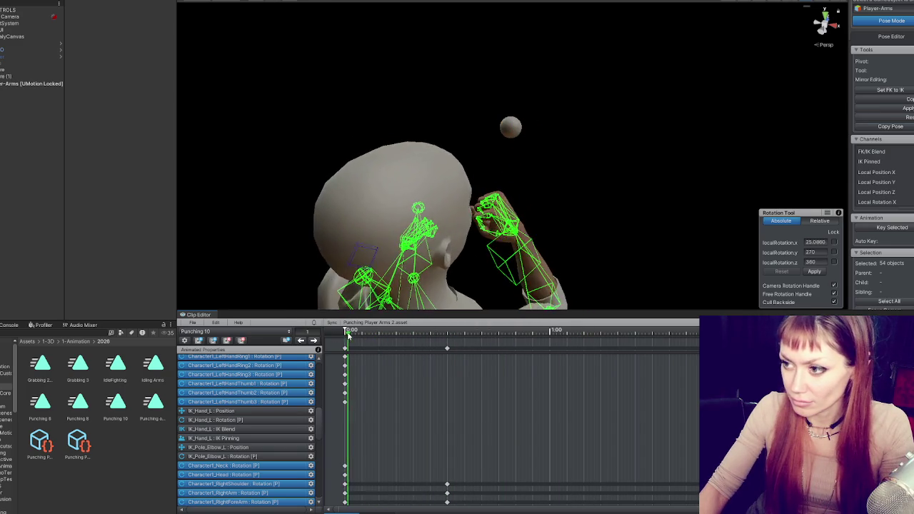
Move the time into the punch around frame 16.
{"action": "left_click_drag", "start_coordinate": [343, 228], "coordinate": [400, 235]}
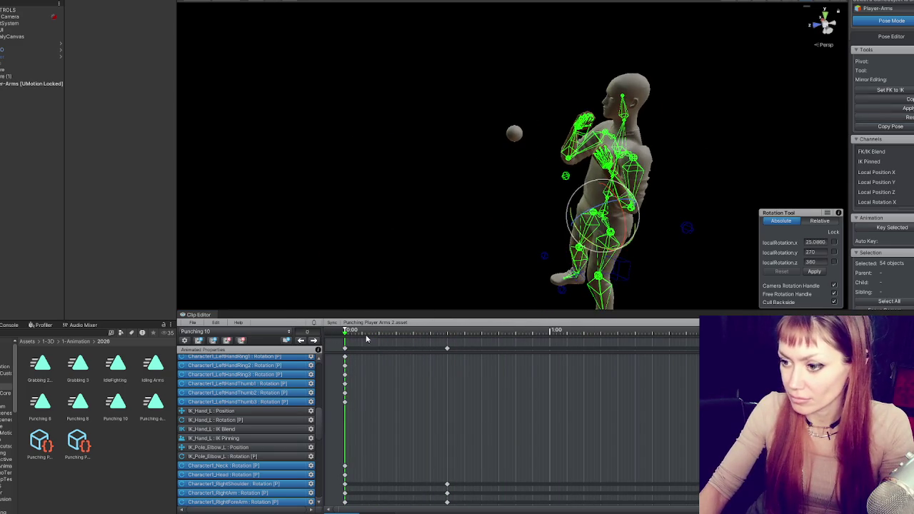
{"action": "mouse_move", "coordinate": [371, 332]}
{"action": "left_mouse_down"}
{"action": "mouse_move", "coordinate": [486, 332]}
{"action": "mouse_move", "coordinate": [331, 325]}
{"action": "mouse_move", "coordinate": [631, 345]}
{"action": "left_mouse_up"}
{"action": "mouse_move", "coordinate": [543, 207]}
{"action": "left_mouse_down"}
{"action": "mouse_move", "coordinate": [434, 188]}
{"action": "mouse_move", "coordinate": [498, 172]}
{"action": "mouse_move", "coordinate": [430, 208]}
{"action": "mouse_move", "coordinate": [547, 211]}
{"action": "mouse_move", "coordinate": [434, 296]}
{"action": "left_mouse_up"}
{"action": "left_click", "coordinate": [400, 332]}
{"action": "left_click_drag", "start_coordinate": [582, 159], "coordinate": [457, 157]}
{"action": "mouse_move", "coordinate": [491, 201]}
{"action": "left_mouse_down"}
{"action": "mouse_move", "coordinate": [518, 129]}
{"action": "mouse_move", "coordinate": [495, 134]}
{"action": "mouse_move", "coordinate": [486, 187]}
{"action": "mouse_move", "coordinate": [534, 170]}
{"action": "mouse_move", "coordinate": [516, 259]}
{"action": "mouse_move", "coordinate": [546, 255]}
{"action": "left_mouse_up"}
Rotate and key RightShoulder, RightArm and RightForeArm at frame 16, then preview the punch.
{"action": "left_click", "coordinate": [534, 170]}
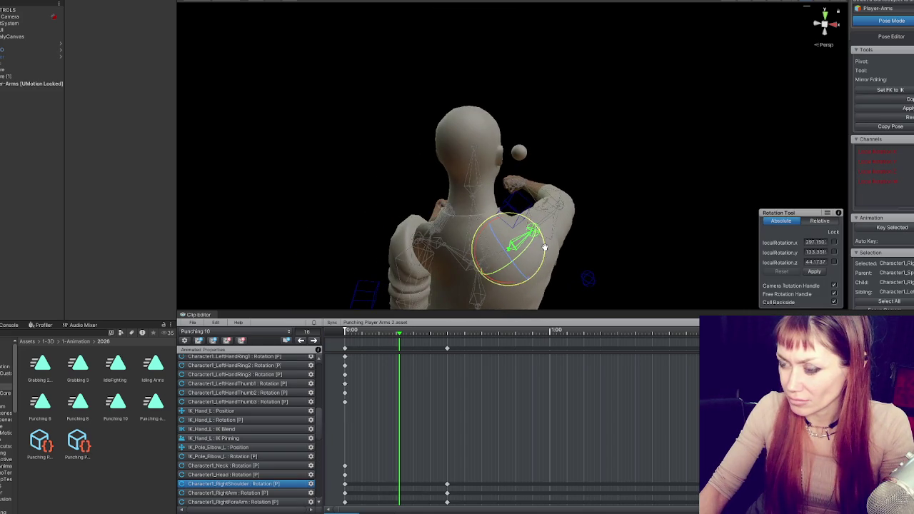
{"action": "left_click", "coordinate": [547, 212]}
{"action": "mouse_move", "coordinate": [547, 212]}
{"action": "left_mouse_down"}
{"action": "mouse_move", "coordinate": [518, 259]}
{"action": "mouse_move", "coordinate": [493, 215]}
{"action": "mouse_move", "coordinate": [541, 231]}
{"action": "left_mouse_up"}
{"action": "key", "text": "k"}
{"action": "left_click", "coordinate": [512, 186]}
{"action": "mouse_move", "coordinate": [512, 185]}
{"action": "left_mouse_down"}
{"action": "mouse_move", "coordinate": [539, 178]}
{"action": "mouse_move", "coordinate": [530, 190]}
{"action": "mouse_move", "coordinate": [472, 186]}
{"action": "left_mouse_up"}
{"action": "key", "text": "k"}
{"action": "left_click", "coordinate": [352, 333]}
{"action": "mouse_move", "coordinate": [352, 332]}
{"action": "left_mouse_down"}
{"action": "mouse_move", "coordinate": [569, 333]}
{"action": "mouse_move", "coordinate": [345, 332]}
{"action": "left_mouse_up"}
In the curve view, set flat tangents on the right shoulder's 0:30 key.
{"action": "key", "text": "c"}
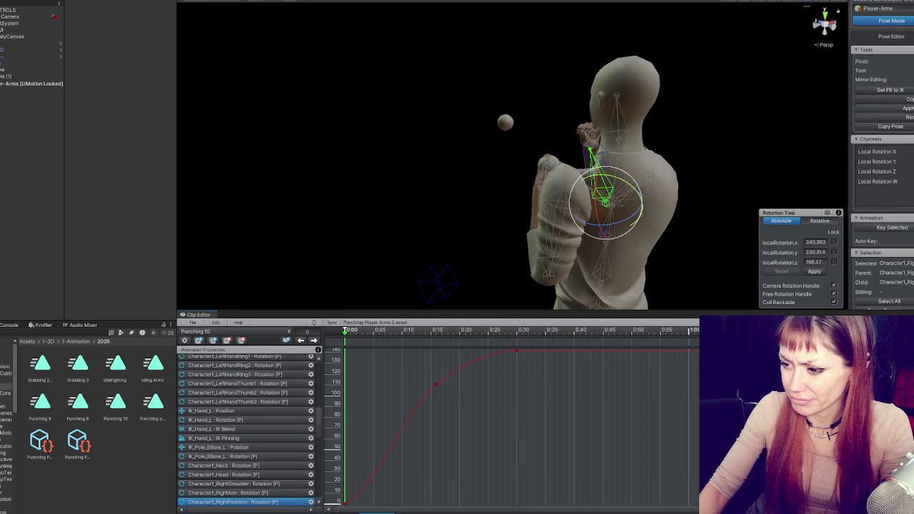
{"action": "mouse_move", "coordinate": [698, 175]}
{"action": "left_mouse_down"}
{"action": "mouse_move", "coordinate": [524, 201]}
{"action": "mouse_move", "coordinate": [444, 236]}
{"action": "mouse_move", "coordinate": [543, 115]}
{"action": "mouse_move", "coordinate": [572, 131]}
{"action": "mouse_move", "coordinate": [554, 172]}
{"action": "left_mouse_up"}
{"action": "left_click", "coordinate": [524, 202]}
{"action": "left_click", "coordinate": [554, 172]}
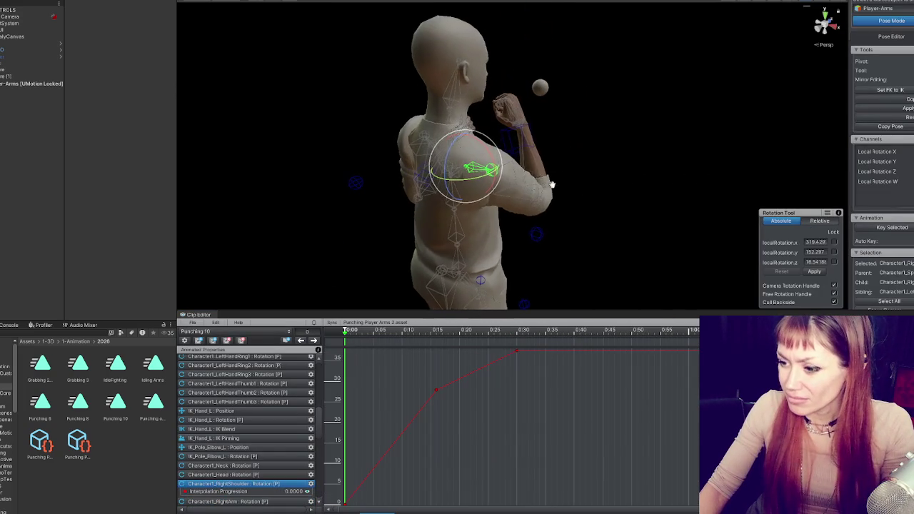
{"action": "right_click", "coordinate": [438, 392]}
{"action": "left_click", "coordinate": [471, 333]}
{"action": "left_click_drag", "start_coordinate": [452, 378], "coordinate": [453, 380]}
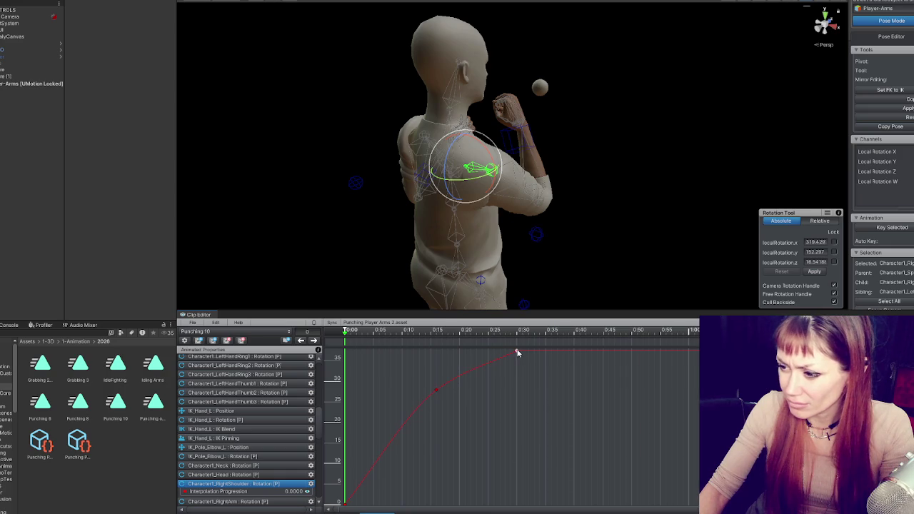
{"action": "right_click", "coordinate": [518, 353]}
{"action": "left_click", "coordinate": [557, 455]}
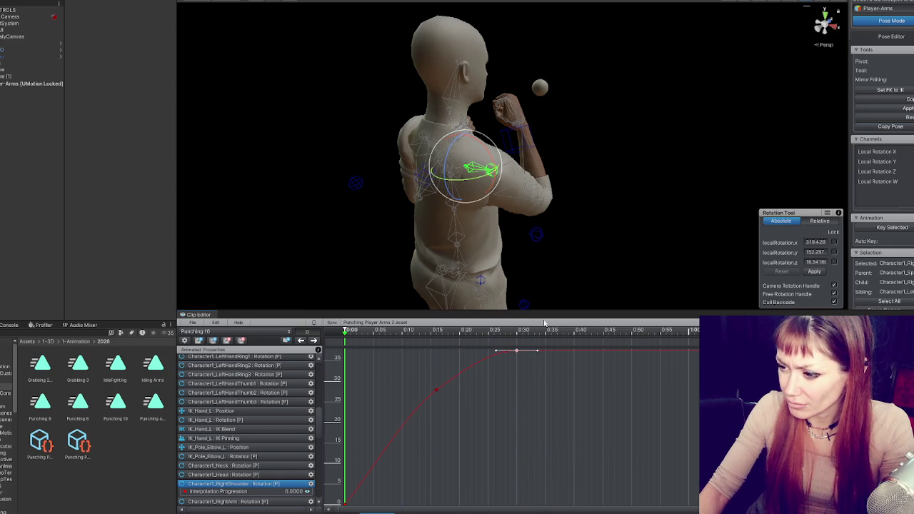
Select RightArm and RightForeArm, preview the punch twice, and select the Punching 10 asset.
{"action": "left_click", "coordinate": [522, 152]}
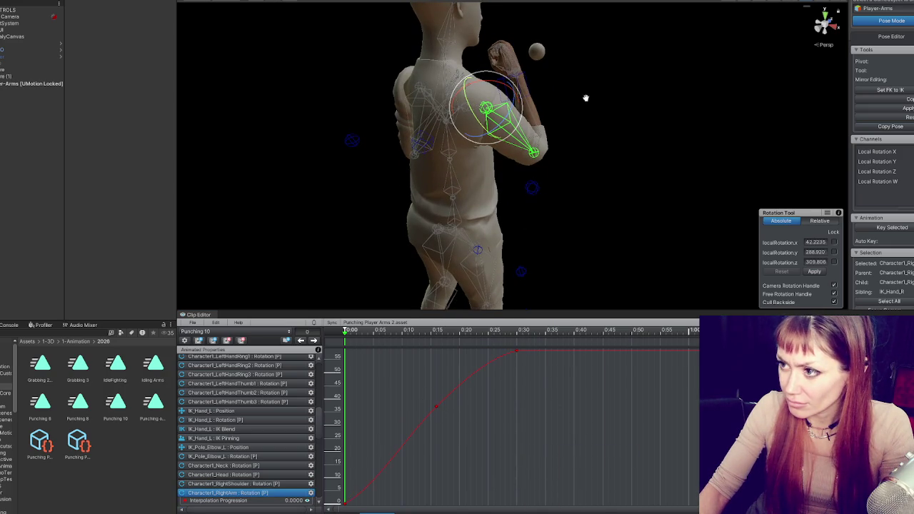
{"action": "left_click", "coordinate": [520, 107]}
{"action": "key", "text": "space"}
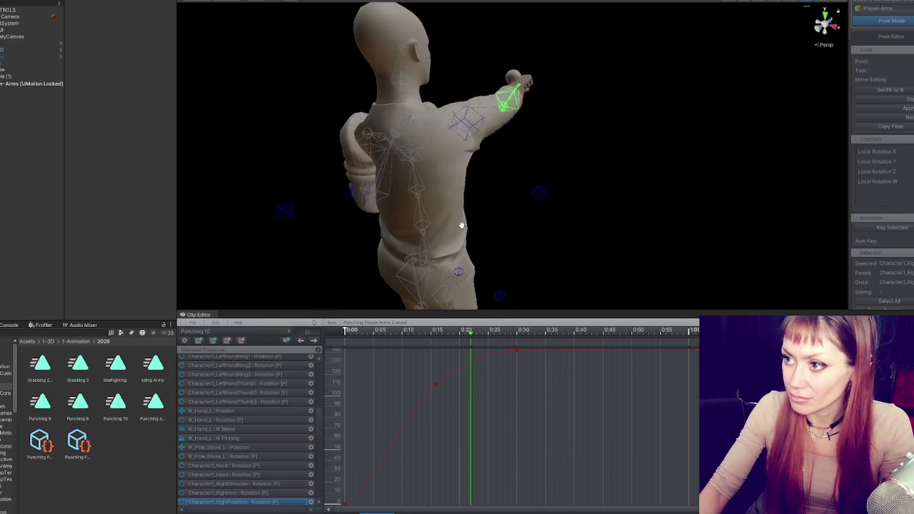
{"action": "key", "text": "space"}
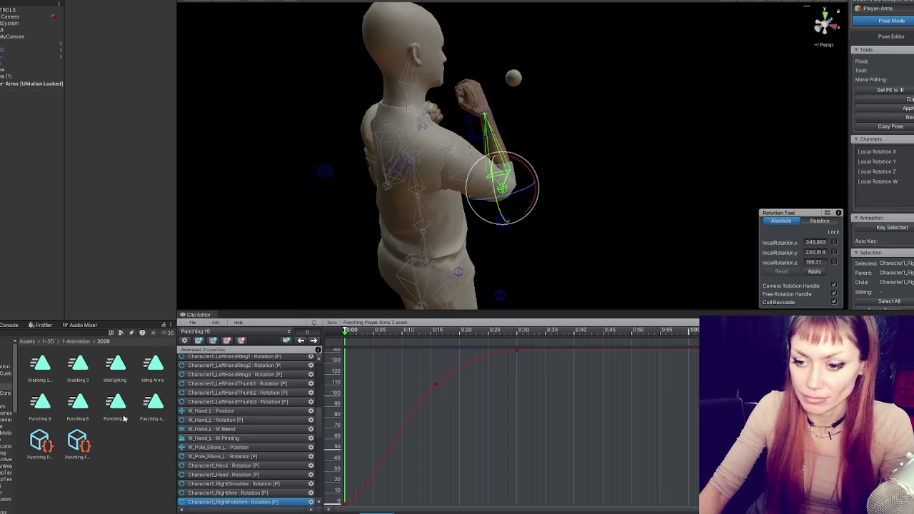
{"action": "left_click", "coordinate": [122, 404]}
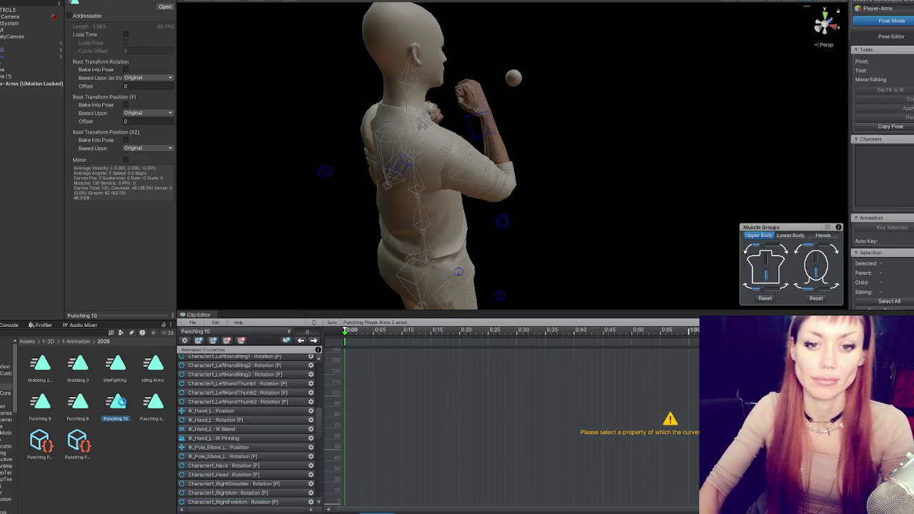
Delete the old Punching 10 asset and scrub to the extended pose near 0:28.
{"action": "key", "text": "Delete"}
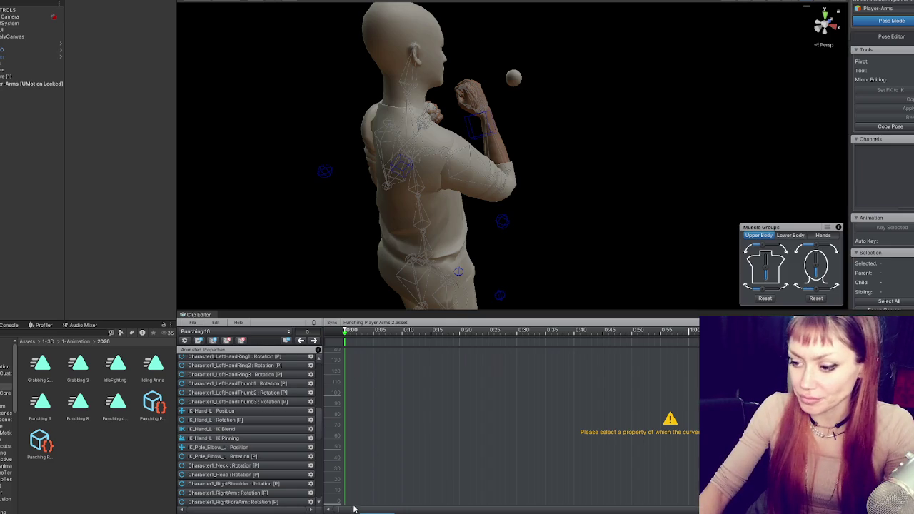
{"action": "mouse_move", "coordinate": [336, 299]}
{"action": "left_mouse_down"}
{"action": "mouse_move", "coordinate": [360, 202]}
{"action": "mouse_move", "coordinate": [516, 189]}
{"action": "left_mouse_up"}
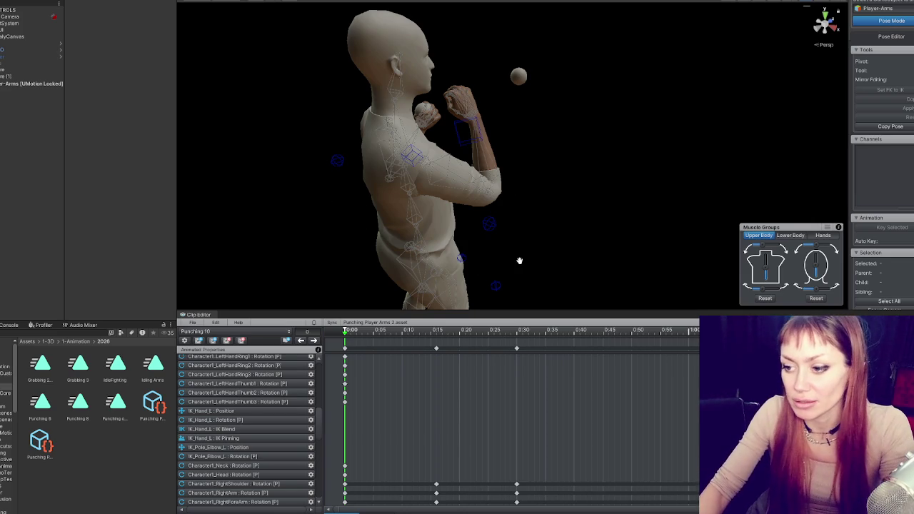
{"action": "mouse_move", "coordinate": [395, 331]}
{"action": "left_mouse_down"}
{"action": "mouse_move", "coordinate": [511, 333]}
{"action": "mouse_move", "coordinate": [402, 334]}
{"action": "mouse_move", "coordinate": [324, 358]}
{"action": "mouse_move", "coordinate": [510, 357]}
{"action": "mouse_move", "coordinate": [262, 347]}
{"action": "left_mouse_up"}
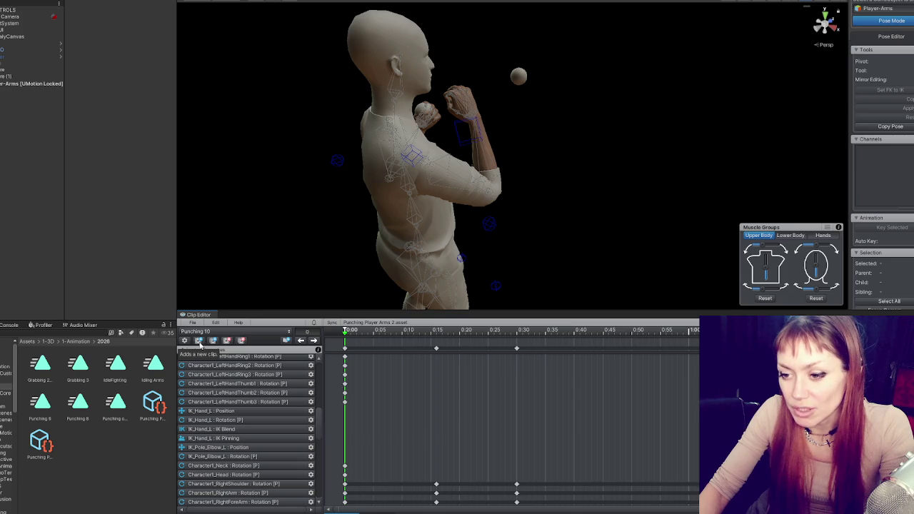
Export the current clip as Punching 10 and select Punching 3 0 in the Animator.
{"action": "left_click", "coordinate": [187, 324]}
{"action": "mouse_move", "coordinate": [266, 399]}
{"action": "left_click", "coordinate": [336, 391]}
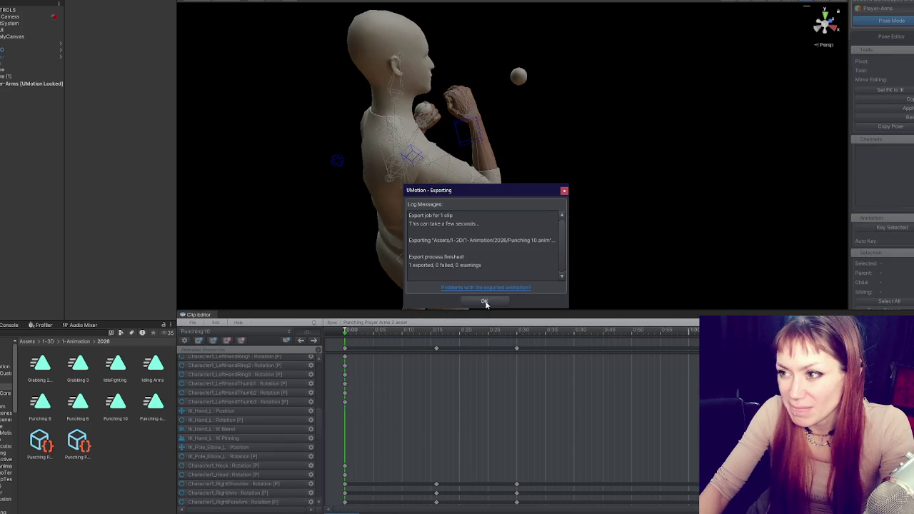
{"action": "left_click", "coordinate": [488, 299]}
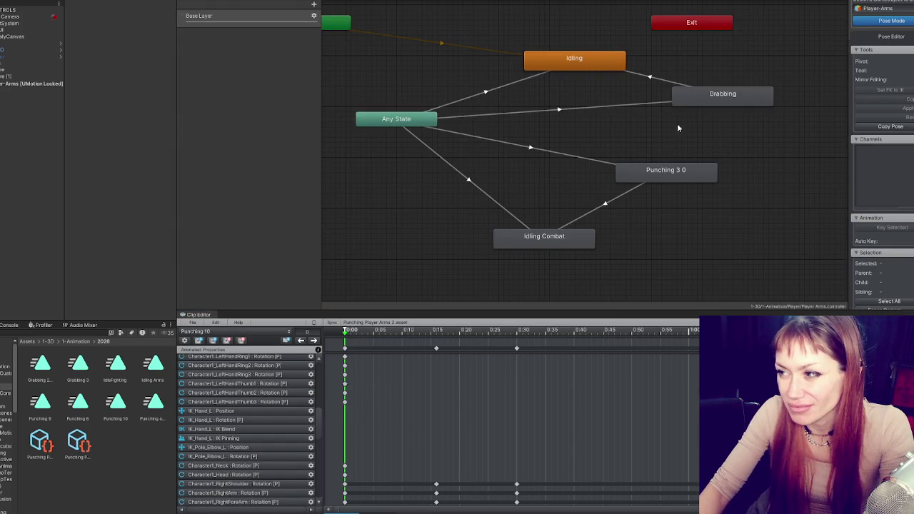
{"action": "left_click", "coordinate": [689, 100]}
{"action": "left_click", "coordinate": [687, 173]}
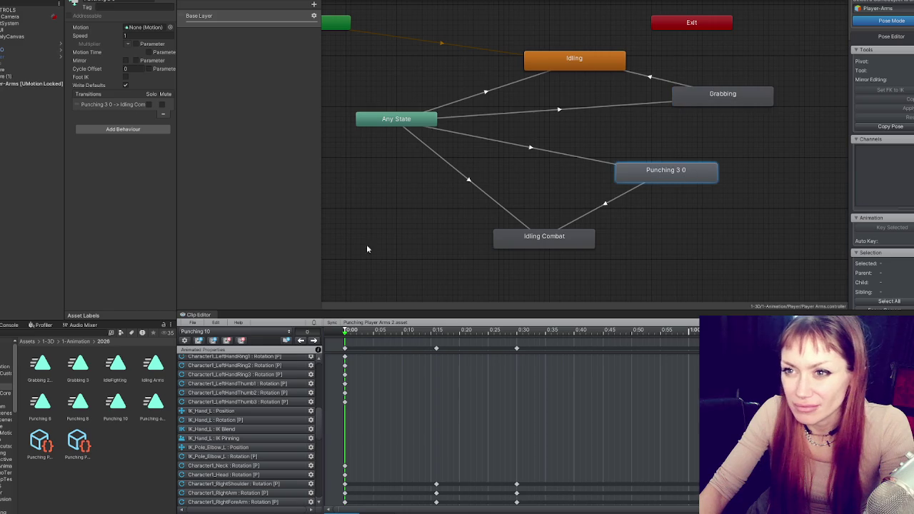
Bake root rotation, Y and XZ position into Punching 10 and make it Punching 3 0's motion.
{"action": "left_click", "coordinate": [118, 408]}
{"action": "left_click", "coordinate": [126, 70]}
{"action": "left_click", "coordinate": [126, 105]}
{"action": "left_click", "coordinate": [126, 140]}
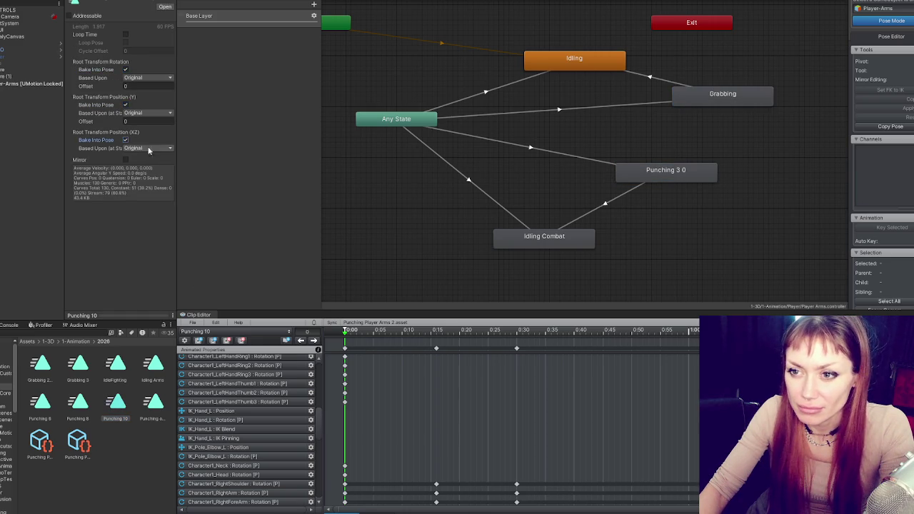
{"action": "left_click", "coordinate": [644, 178]}
{"action": "left_click_drag", "start_coordinate": [144, 159], "coordinate": [143, 27]}
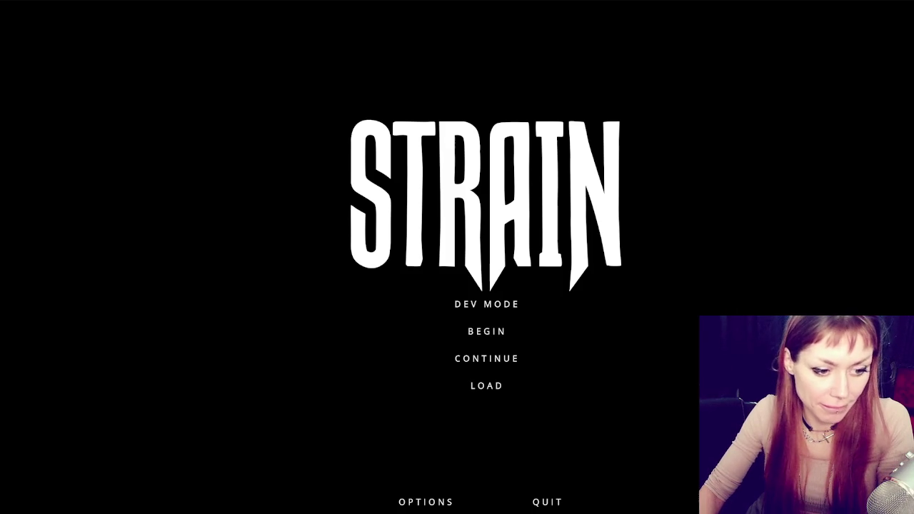
Start a game from STRAIN's title menu.
{"action": "left_click", "coordinate": [478, 311]}
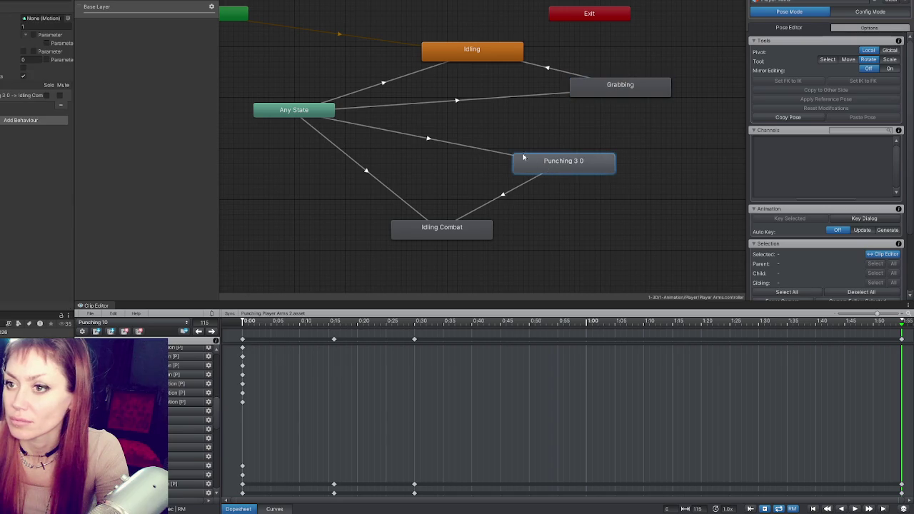
Reassign Punching 10 as the Punching 3 0 motion and enter STRAIN's dev mode.
{"action": "left_click_drag", "start_coordinate": [39, 20], "coordinate": [40, 20]}
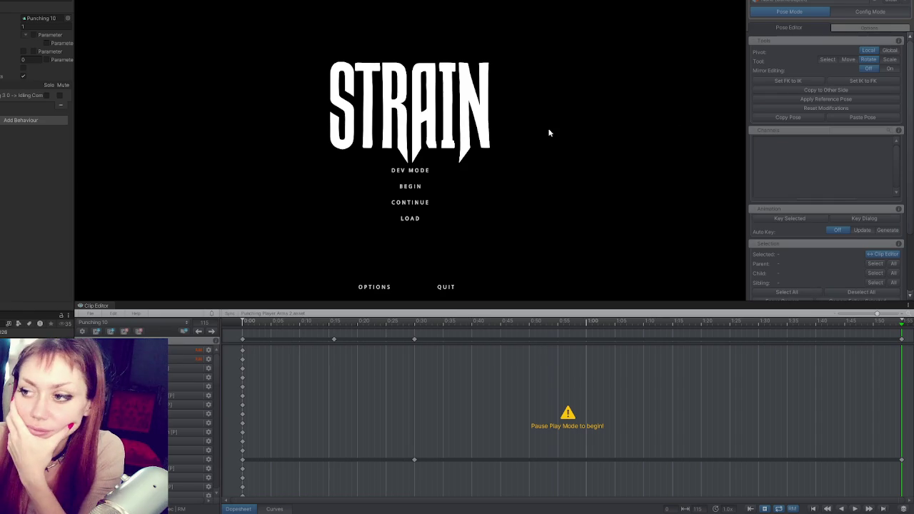
{"action": "left_click", "coordinate": [427, 171]}
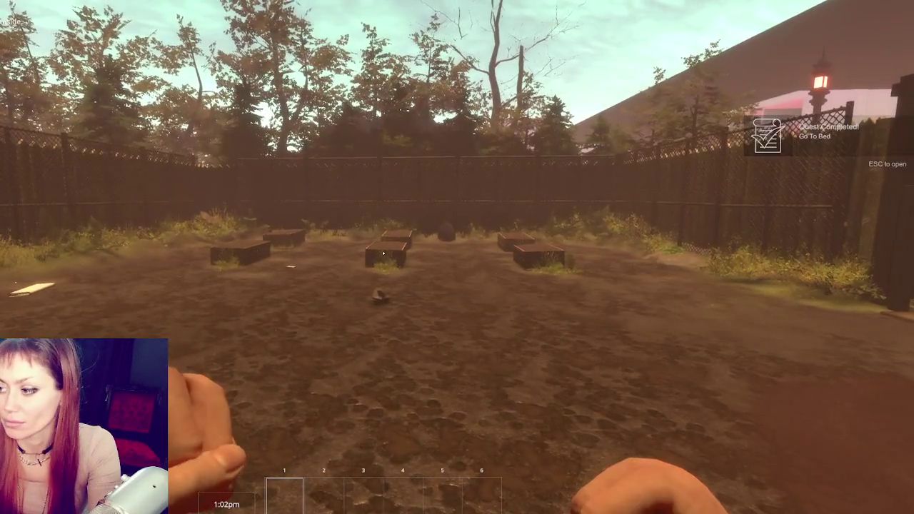
Throw four test punches in game, then bring up the pause menu.
{"action": "left_click", "coordinate": [383, 254]}
{"action": "left_click", "coordinate": [382, 254]}
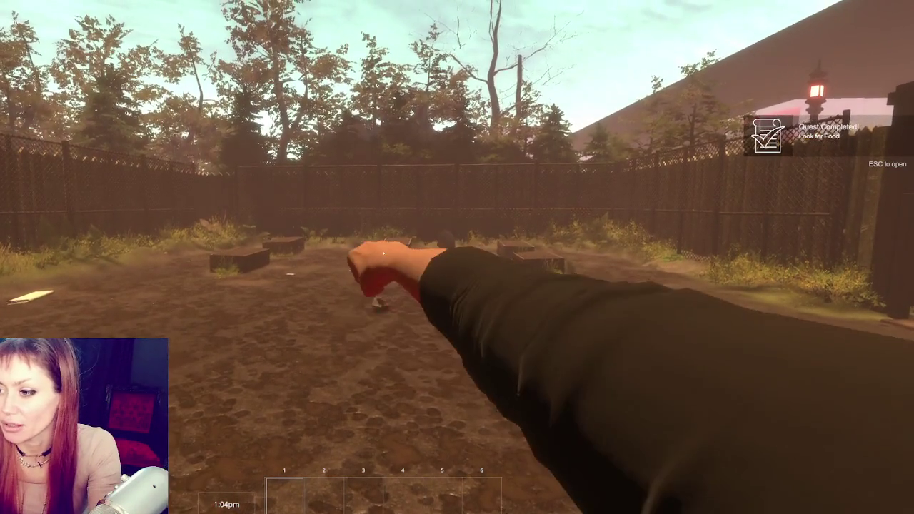
{"action": "left_click", "coordinate": [382, 254]}
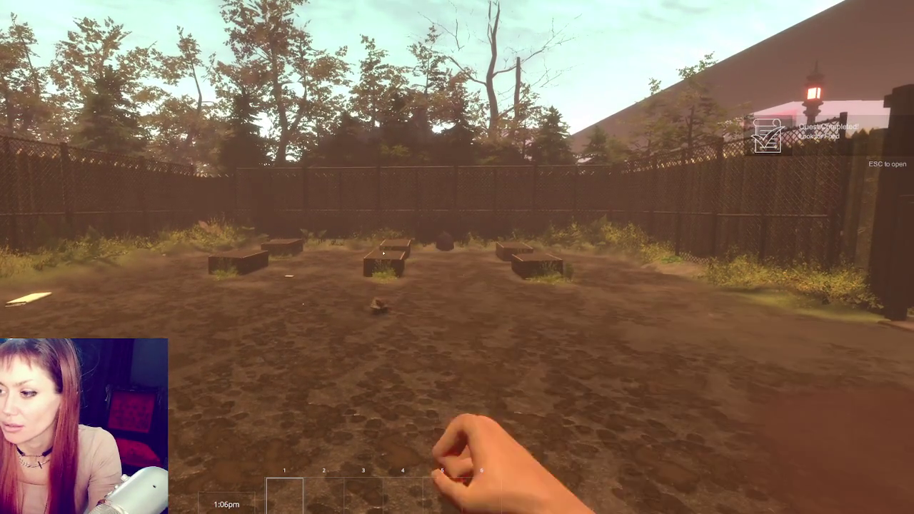
{"action": "left_click", "coordinate": [383, 253]}
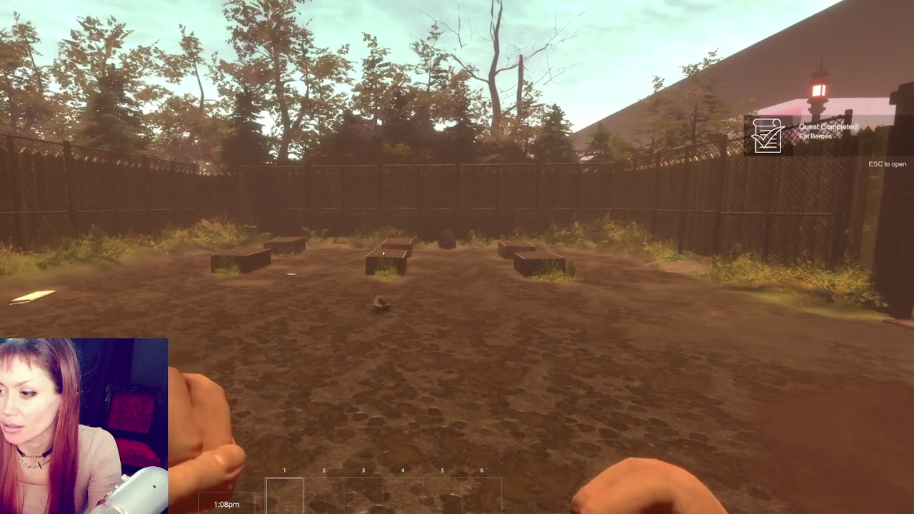
{"action": "key", "text": "Escape"}
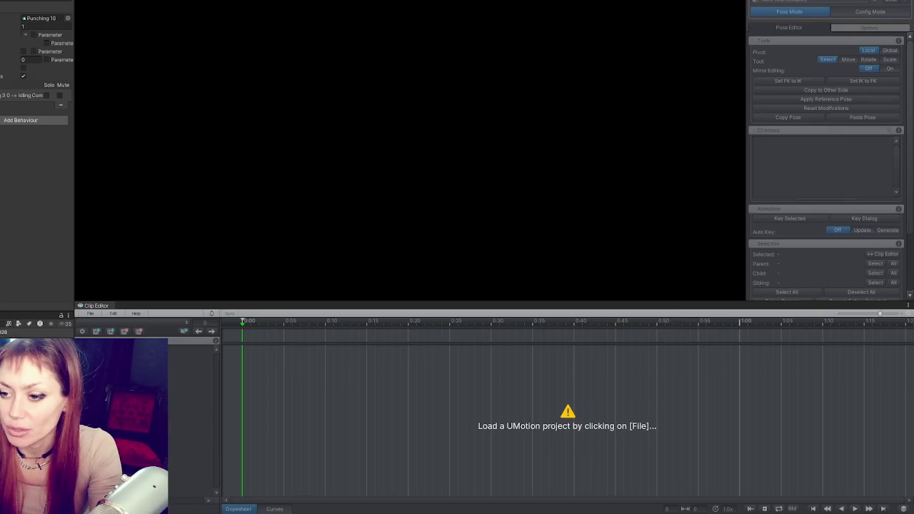
Reload the recent Punching Player Arms 3 project, keeping Punching 10 as the edited clip.
{"action": "left_click", "coordinate": [90, 314]}
{"action": "mouse_move", "coordinate": [142, 348]}
{"action": "left_click", "coordinate": [236, 352]}
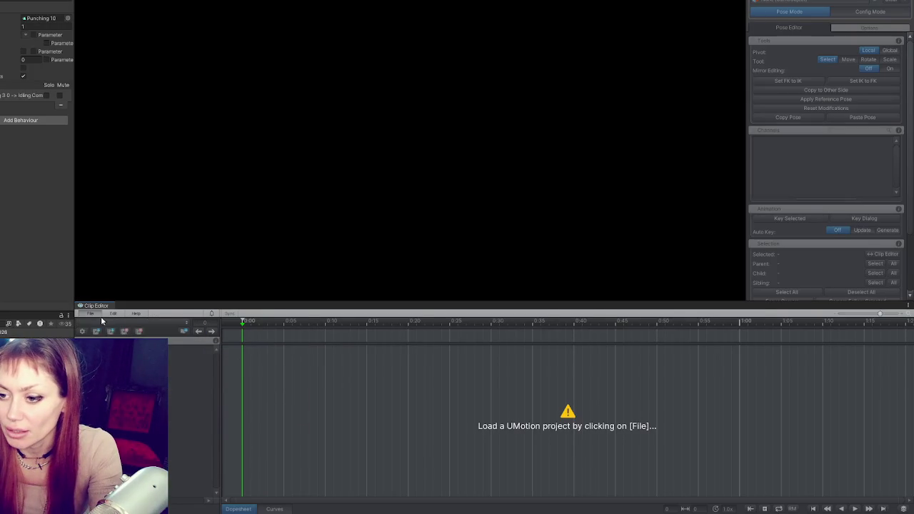
{"action": "left_click", "coordinate": [103, 323]}
{"action": "left_click", "coordinate": [204, 332]}
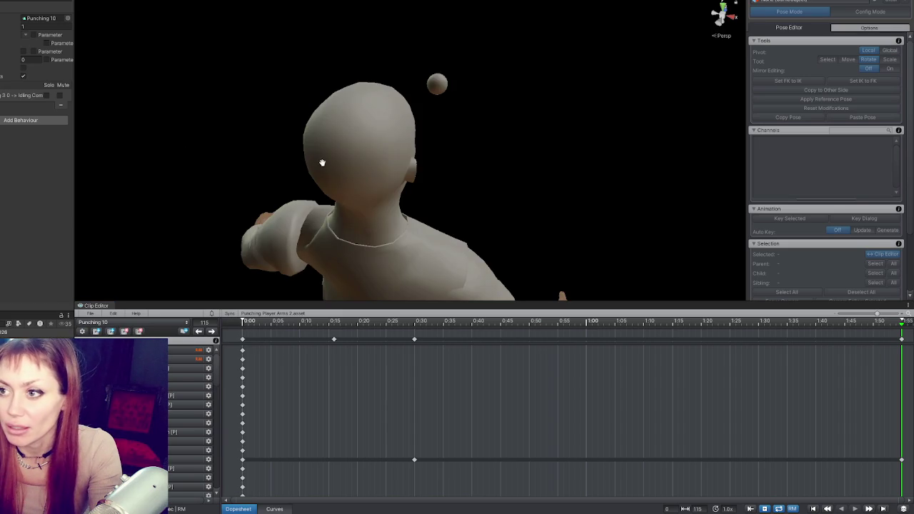
At the 0:30 keyframe, rotate the right forearm and upper arm slightly.
{"action": "scroll", "coordinate": [374, 136], "scroll_direction": "up", "scroll_amount": 5}
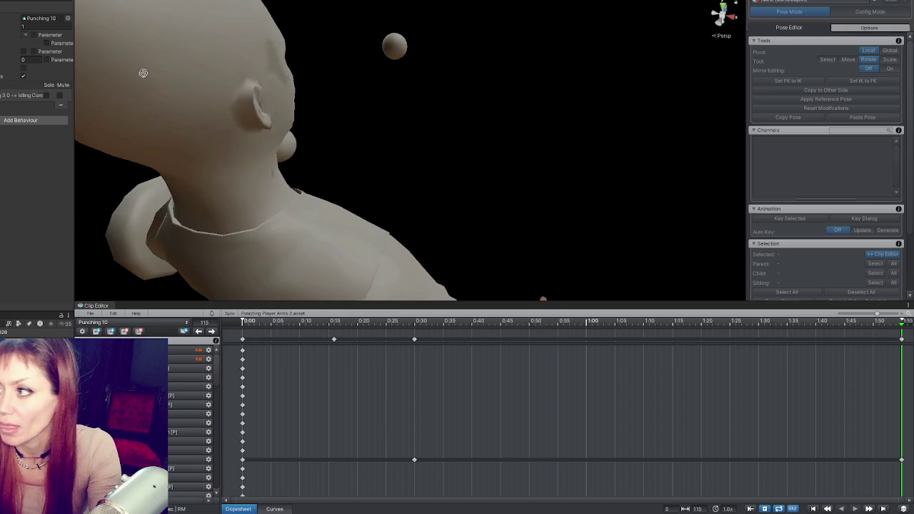
{"action": "left_click", "coordinate": [293, 283]}
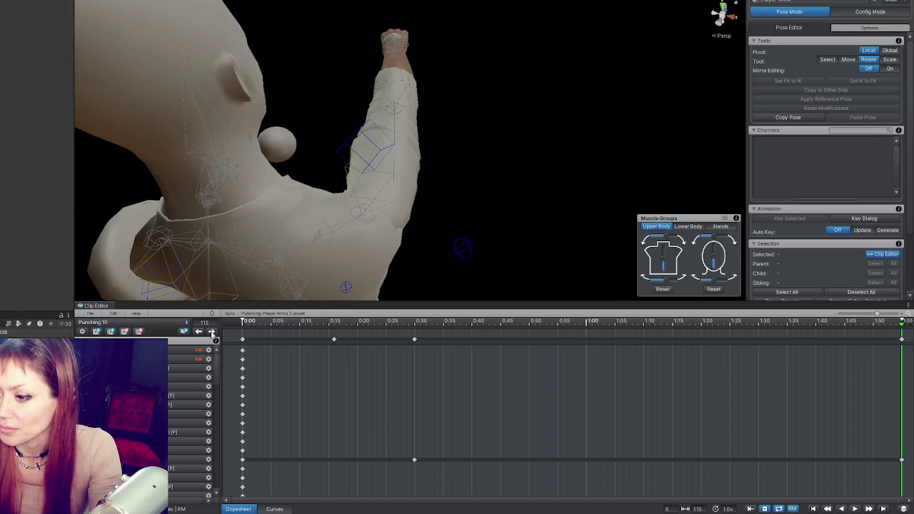
{"action": "left_click", "coordinate": [339, 323]}
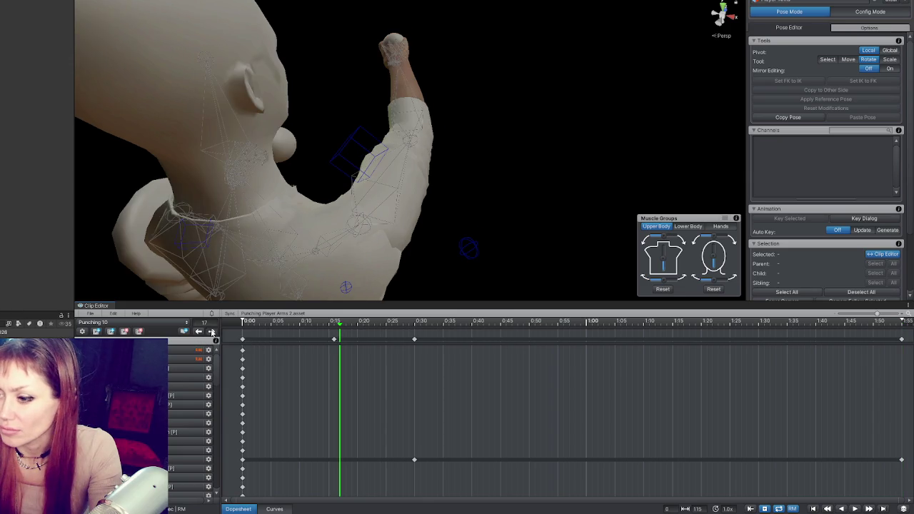
{"action": "left_click", "coordinate": [212, 331]}
{"action": "left_click", "coordinate": [399, 95]}
{"action": "key", "text": "f"}
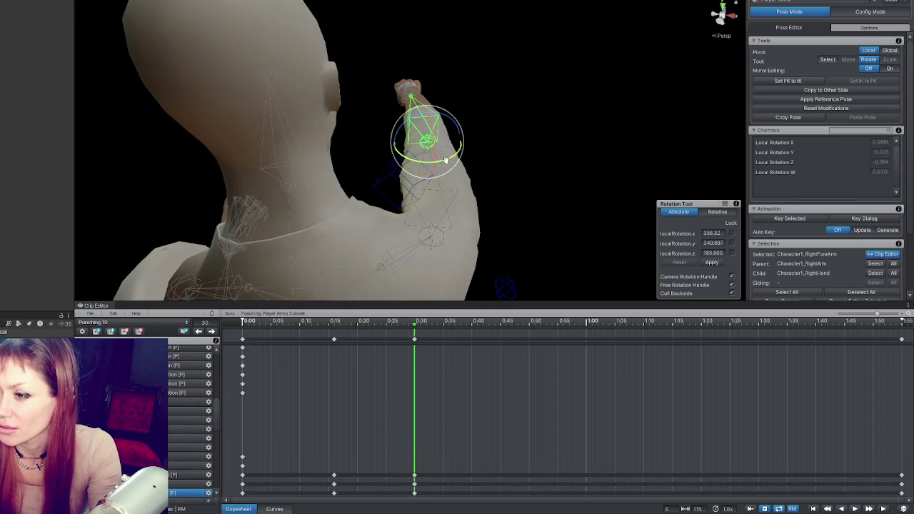
{"action": "left_click_drag", "start_coordinate": [445, 161], "coordinate": [455, 145]}
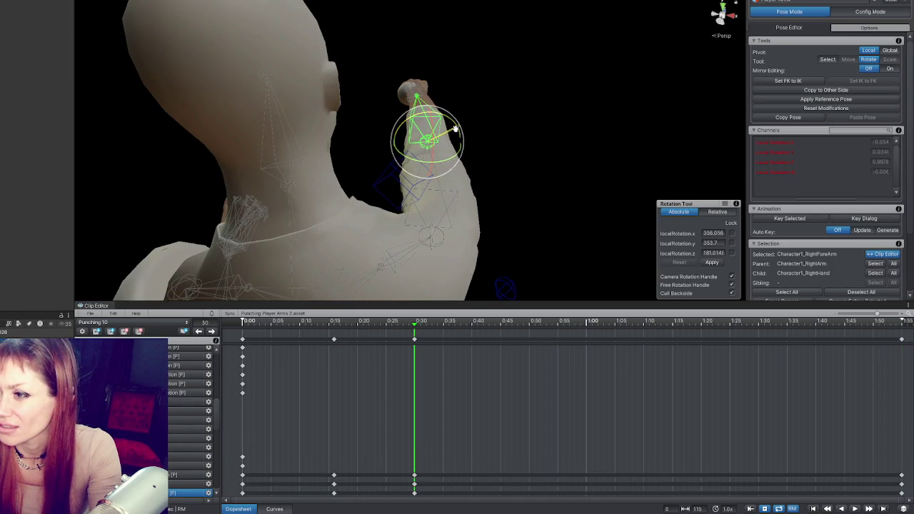
{"action": "left_click", "coordinate": [443, 187]}
{"action": "key", "text": "f"}
{"action": "left_click_drag", "start_coordinate": [334, 89], "coordinate": [337, 84]}
{"action": "mouse_move", "coordinate": [399, 164]}
{"action": "left_mouse_down"}
{"action": "mouse_move", "coordinate": [371, 154]}
{"action": "mouse_move", "coordinate": [350, 128]}
{"action": "left_mouse_up"}
{"action": "mouse_move", "coordinate": [342, 175]}
{"action": "left_mouse_down"}
{"action": "mouse_move", "coordinate": [376, 164]}
{"action": "mouse_move", "coordinate": [372, 157]}
{"action": "left_mouse_up"}
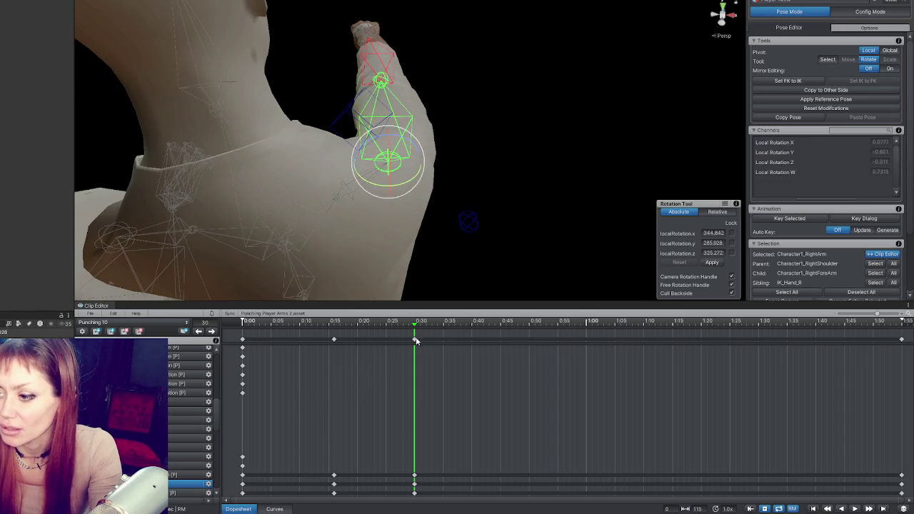
Select the five keyed arm and shoulder bones, set their keys at frame 115, then clear the selection.
{"action": "left_click", "coordinate": [415, 340]}
{"action": "left_click", "coordinate": [212, 332]}
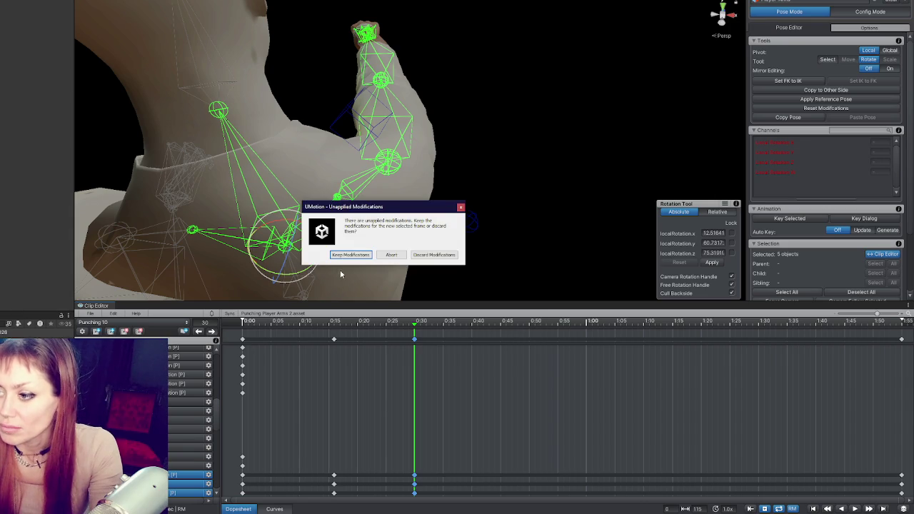
{"action": "key", "text": "Return"}
{"action": "key", "text": "alt+comma"}
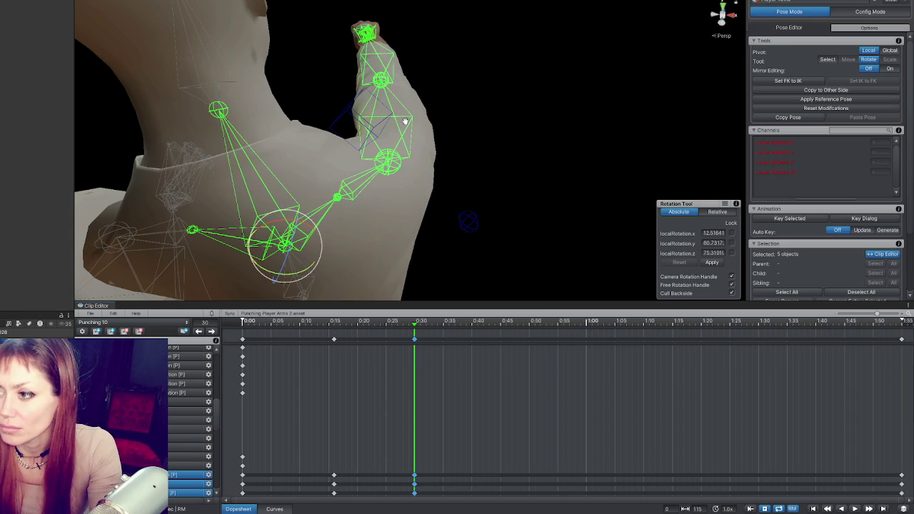
{"action": "left_click", "coordinate": [405, 121]}
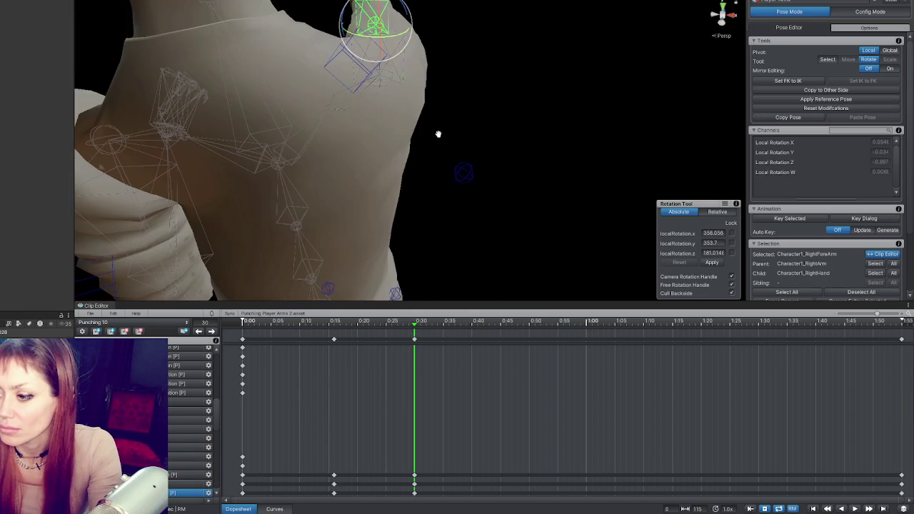
{"action": "left_click", "coordinate": [413, 342]}
{"action": "left_click", "coordinate": [211, 331]}
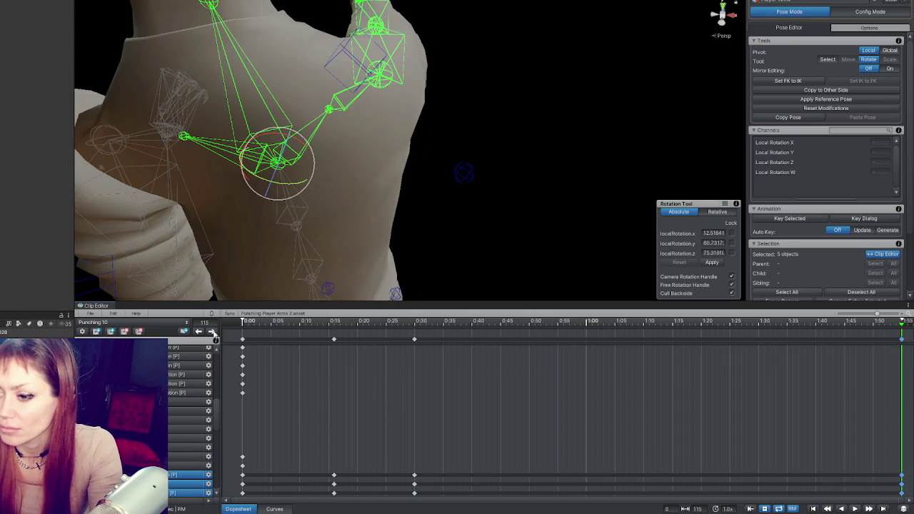
{"action": "key", "text": "Escape"}
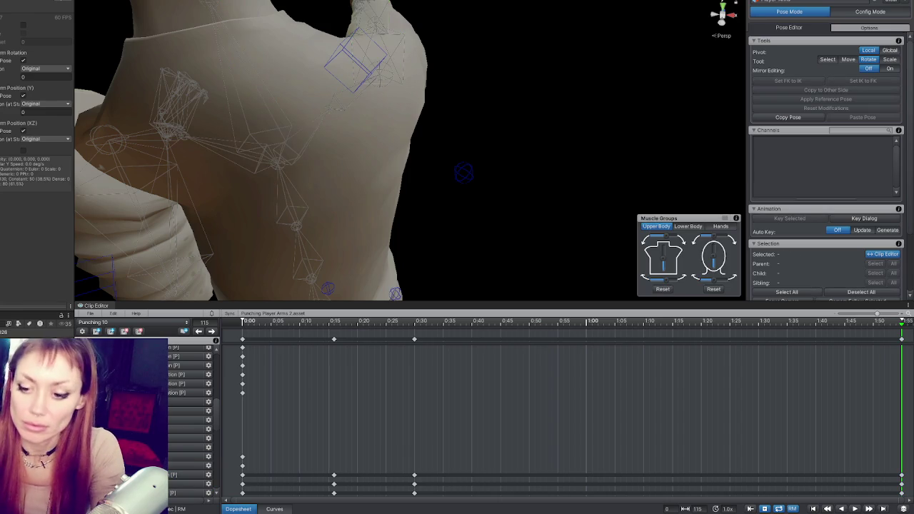
Export the Punching 10 clip with Export Current Clip.
{"action": "left_click", "coordinate": [90, 315]}
{"action": "mouse_move", "coordinate": [189, 383]}
{"action": "left_click", "coordinate": [235, 386]}
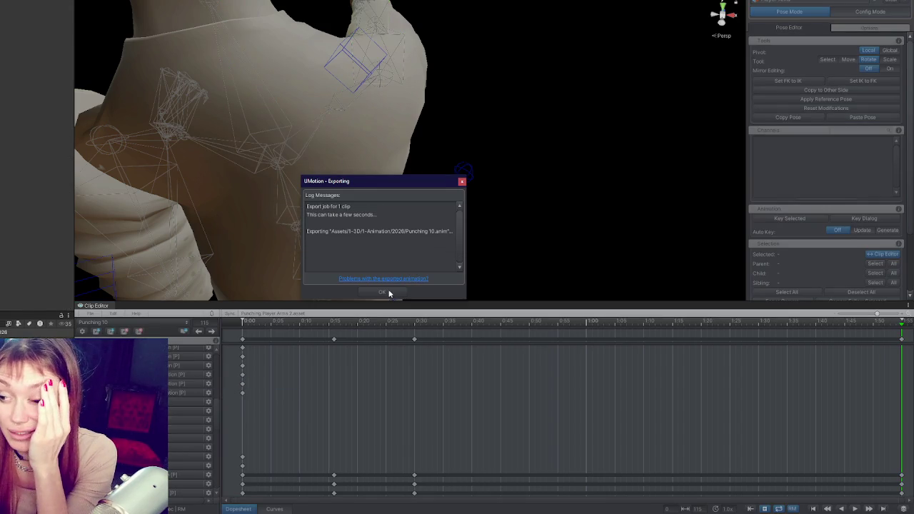
Close the export log and bake Punching 3.0's XZ root position into its pose.
{"action": "left_click", "coordinate": [384, 292]}
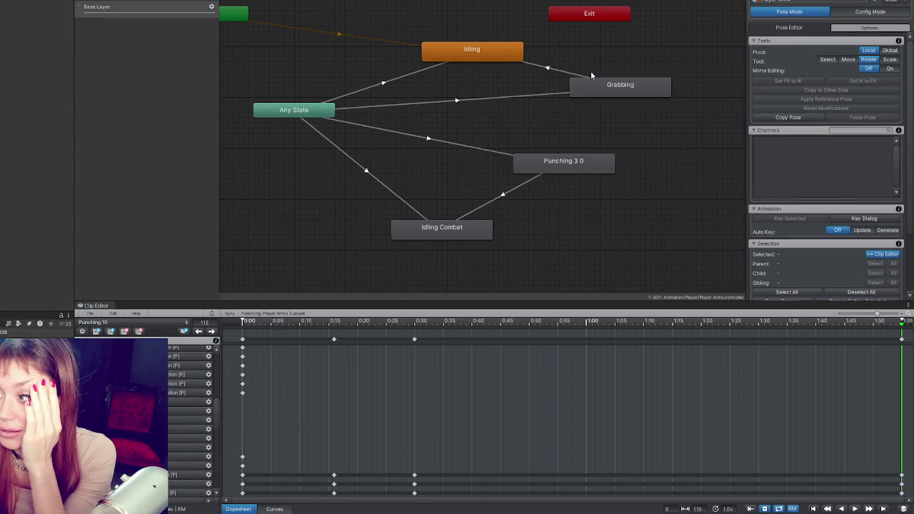
{"action": "left_click", "coordinate": [572, 162]}
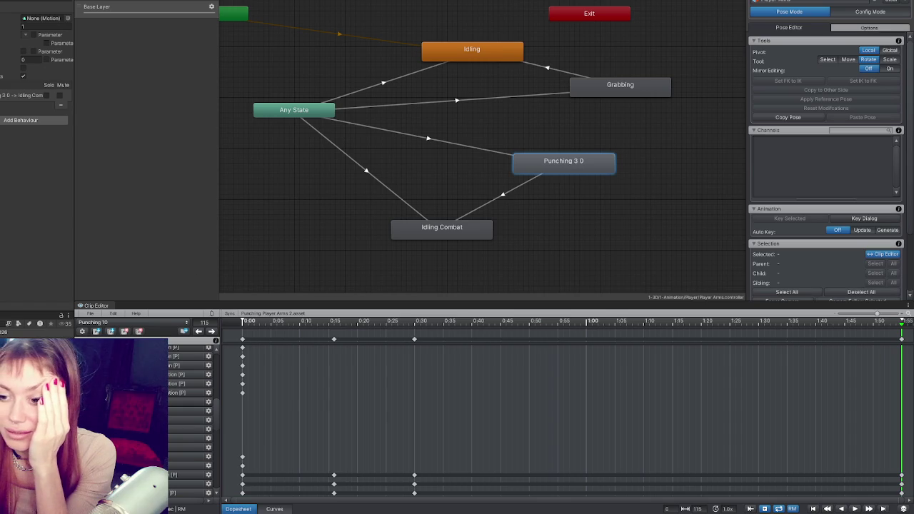
{"action": "left_click", "coordinate": [23, 130]}
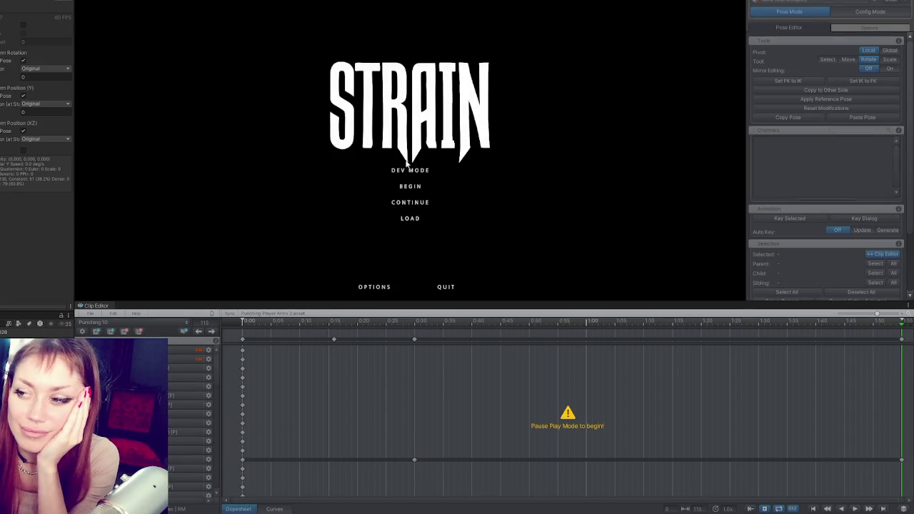
Run STRAIN in DEV MODE, test the punch, then bring up the pause menu.
{"action": "left_click", "coordinate": [405, 172]}
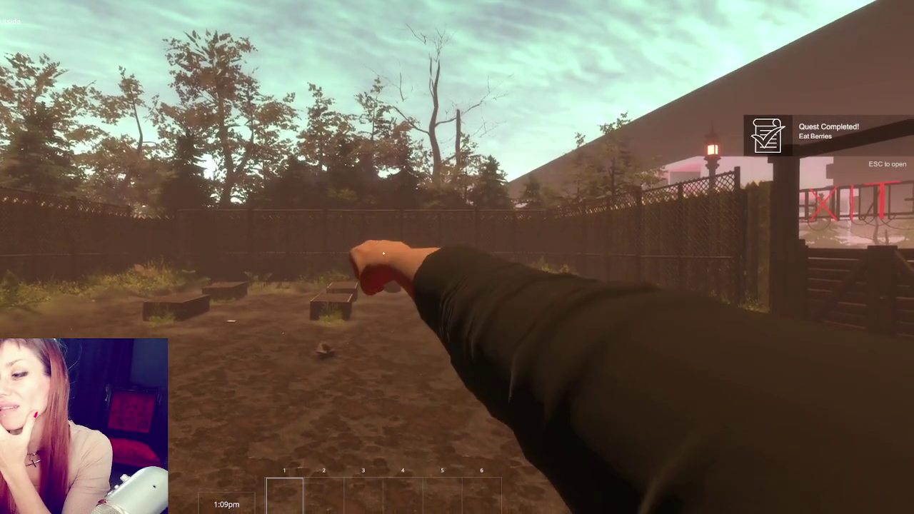
{"action": "key", "text": "Escape"}
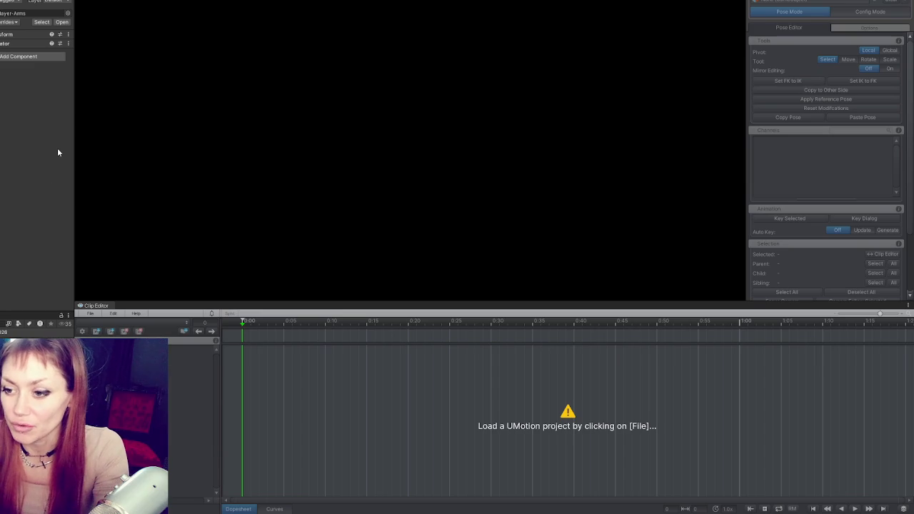
Reload the Punching project with Punching 10, orbit back to the character and jump to frame 30.
{"action": "left_click", "coordinate": [90, 313]}
{"action": "mouse_move", "coordinate": [186, 351]}
{"action": "left_click", "coordinate": [250, 351]}
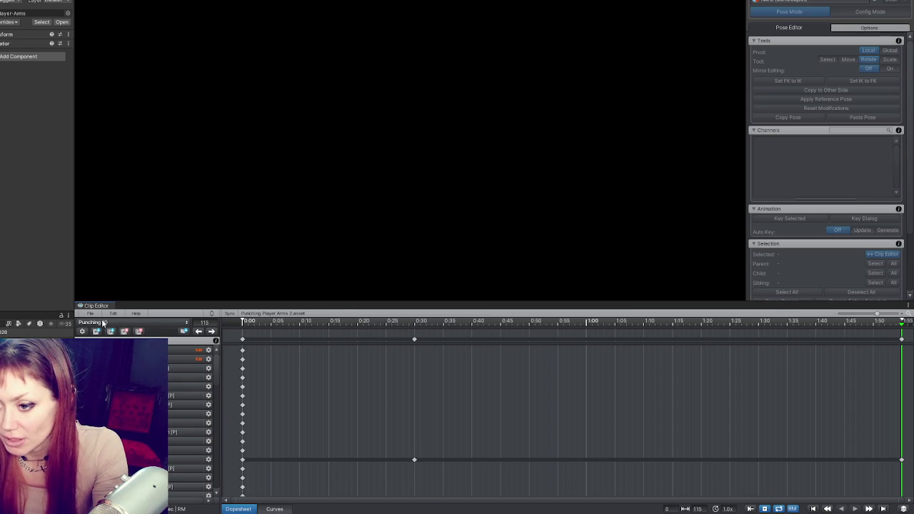
{"action": "left_click", "coordinate": [106, 323]}
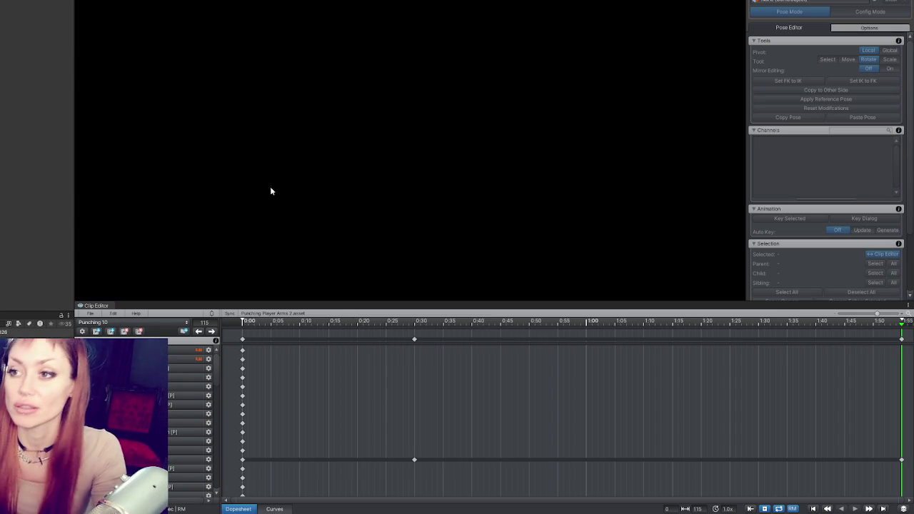
{"action": "mouse_move", "coordinate": [500, 234]}
{"action": "left_mouse_down"}
{"action": "mouse_move", "coordinate": [455, 137]}
{"action": "mouse_move", "coordinate": [400, 152]}
{"action": "mouse_move", "coordinate": [402, 221]}
{"action": "left_mouse_up"}
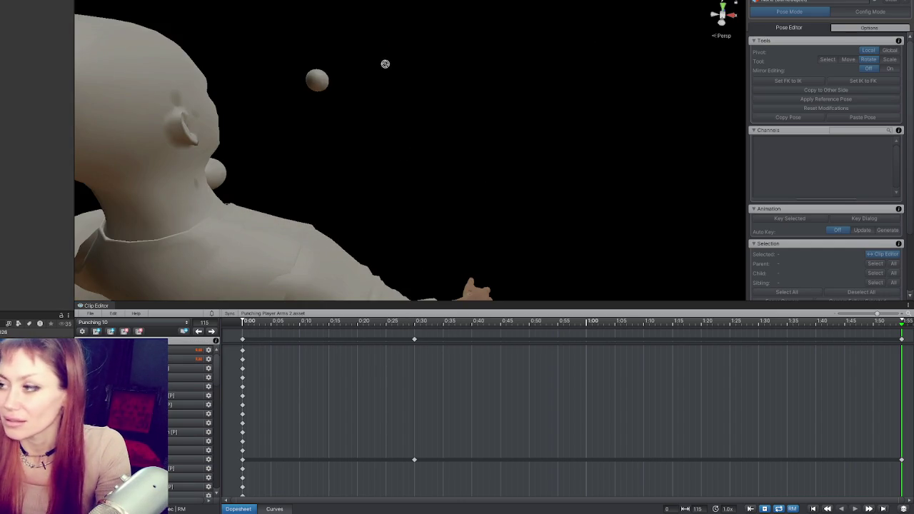
{"action": "left_click", "coordinate": [201, 332]}
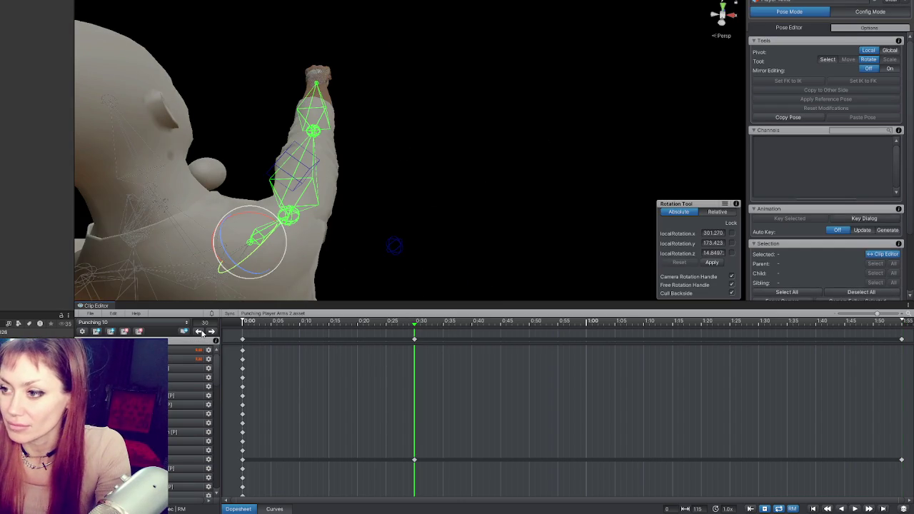
Go to the clip's first frame and orbit to a side-on view of the right shoulder.
{"action": "left_click", "coordinate": [201, 332]}
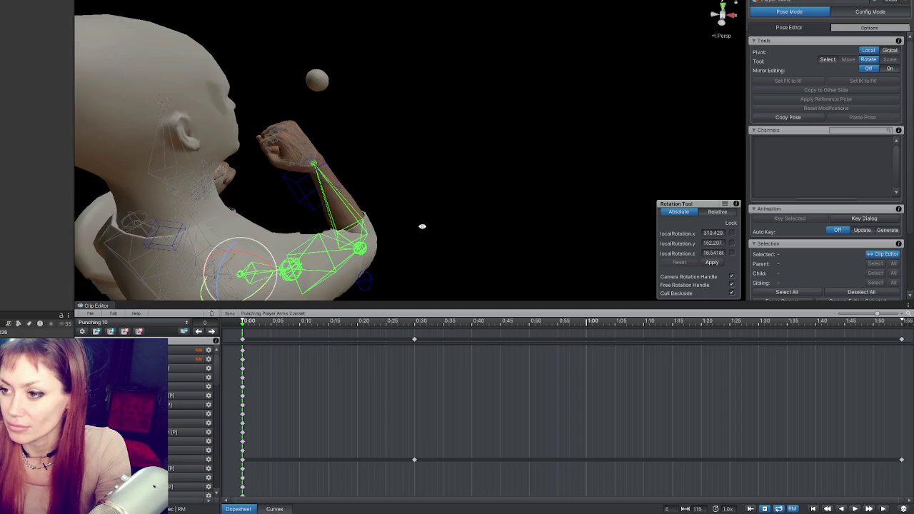
{"action": "mouse_move", "coordinate": [12, 172]}
{"action": "left_mouse_down"}
{"action": "mouse_move", "coordinate": [447, 180]}
{"action": "mouse_move", "coordinate": [172, 174]}
{"action": "mouse_move", "coordinate": [428, 183]}
{"action": "mouse_move", "coordinate": [370, 191]}
{"action": "mouse_move", "coordinate": [395, 169]}
{"action": "mouse_move", "coordinate": [514, 187]}
{"action": "mouse_move", "coordinate": [549, 205]}
{"action": "mouse_move", "coordinate": [361, 145]}
{"action": "mouse_move", "coordinate": [609, 149]}
{"action": "mouse_move", "coordinate": [463, 155]}
{"action": "mouse_move", "coordinate": [500, 135]}
{"action": "mouse_move", "coordinate": [554, 131]}
{"action": "mouse_move", "coordinate": [432, 117]}
{"action": "left_mouse_up"}
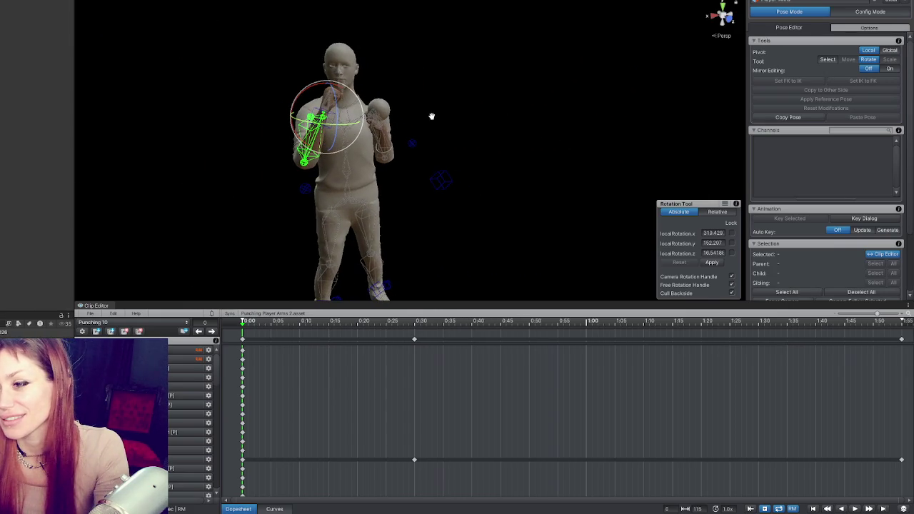
{"action": "mouse_move", "coordinate": [322, 102]}
{"action": "left_mouse_down"}
{"action": "mouse_move", "coordinate": [351, 86]}
{"action": "mouse_move", "coordinate": [318, 120]}
{"action": "mouse_move", "coordinate": [631, 156]}
{"action": "left_mouse_up"}
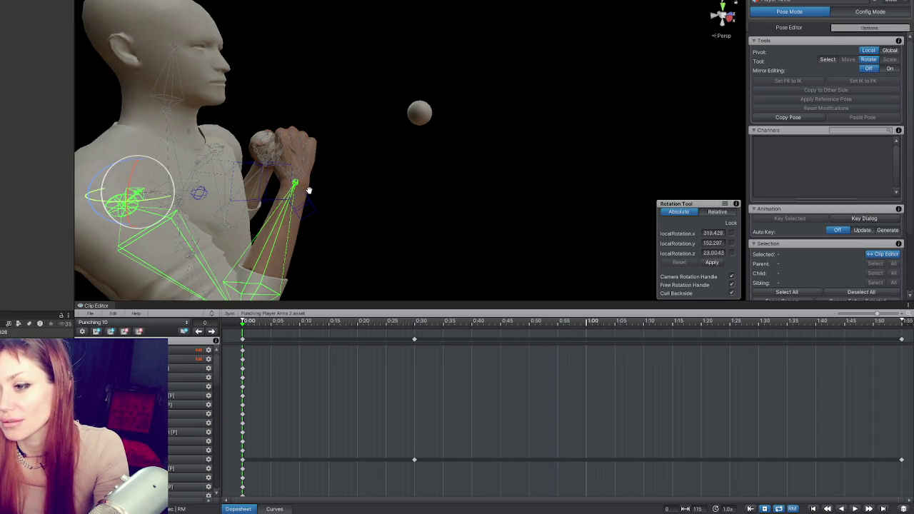
{"action": "left_click", "coordinate": [217, 313]}
{"action": "key", "text": "Escape"}
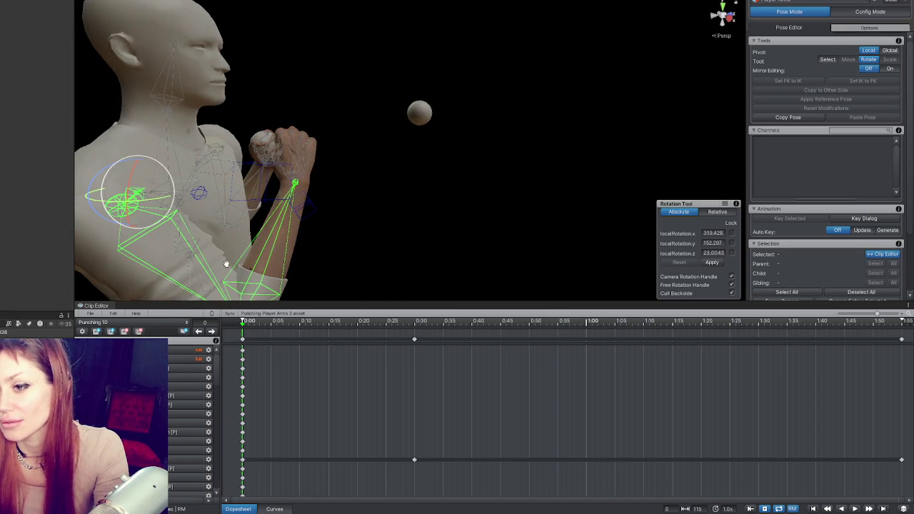
{"action": "left_click_drag", "start_coordinate": [181, 246], "coordinate": [339, 212]}
{"action": "mouse_move", "coordinate": [255, 210]}
{"action": "left_mouse_down"}
{"action": "mouse_move", "coordinate": [553, 145]}
{"action": "mouse_move", "coordinate": [575, 100]}
{"action": "mouse_move", "coordinate": [420, 118]}
{"action": "left_mouse_up"}
Rotate the right upper arm and bend the right forearm at the elbow in the guard pose.
{"action": "left_click", "coordinate": [218, 120]}
{"action": "mouse_move", "coordinate": [217, 119]}
{"action": "left_mouse_down"}
{"action": "mouse_move", "coordinate": [250, 129]}
{"action": "mouse_move", "coordinate": [298, 114]}
{"action": "left_mouse_up"}
{"action": "left_click", "coordinate": [313, 103]}
{"action": "left_click", "coordinate": [361, 130]}
{"action": "mouse_move", "coordinate": [361, 130]}
{"action": "left_mouse_down"}
{"action": "mouse_move", "coordinate": [419, 164]}
{"action": "mouse_move", "coordinate": [436, 137]}
{"action": "left_mouse_up"}
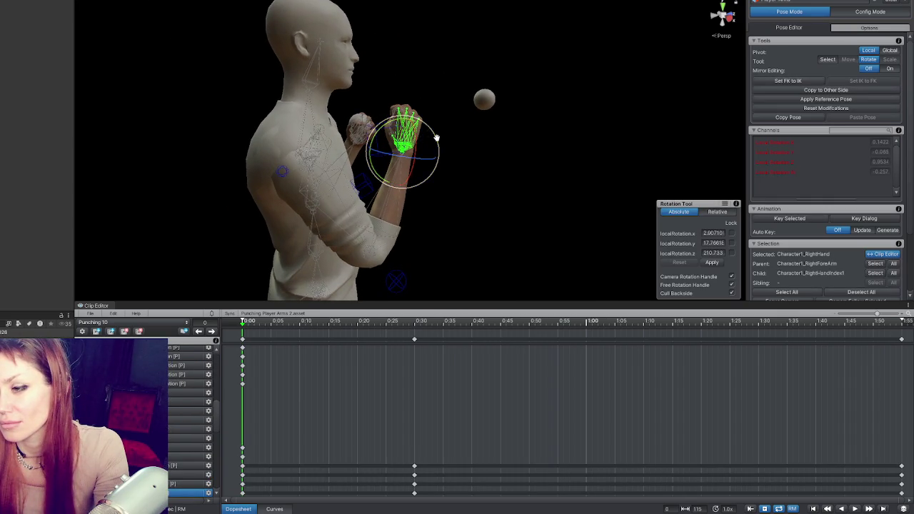
{"action": "scroll", "coordinate": [473, 143], "scroll_direction": "down", "scroll_amount": 2}
{"action": "left_click", "coordinate": [419, 173]}
{"action": "mouse_move", "coordinate": [419, 174]}
{"action": "left_mouse_down"}
{"action": "mouse_move", "coordinate": [478, 114]}
{"action": "mouse_move", "coordinate": [459, 147]}
{"action": "mouse_move", "coordinate": [336, 157]}
{"action": "mouse_move", "coordinate": [364, 163]}
{"action": "mouse_move", "coordinate": [360, 219]}
{"action": "left_mouse_up"}
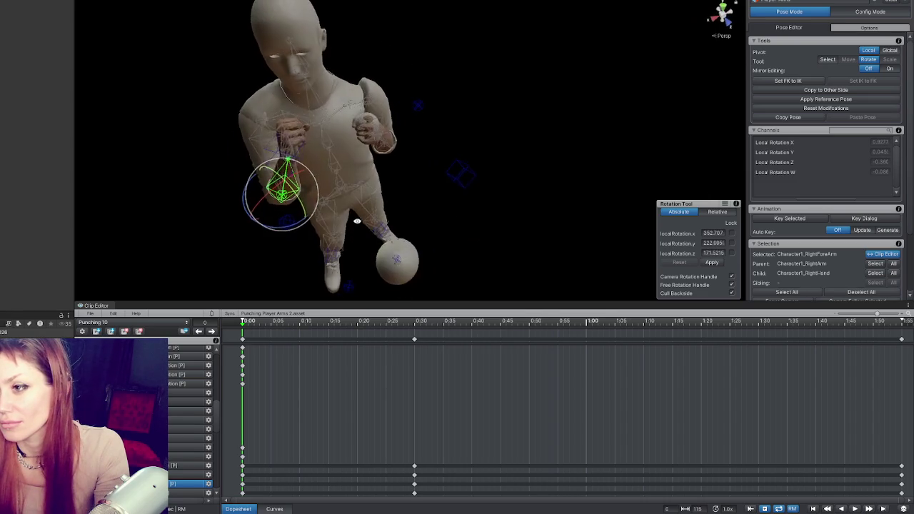
{"action": "left_click_drag", "start_coordinate": [297, 183], "coordinate": [287, 167]}
{"action": "left_click_drag", "start_coordinate": [287, 167], "coordinate": [532, 124]}
Preview the punch animation several times from low front and top-down angles.
{"action": "key", "text": "space"}
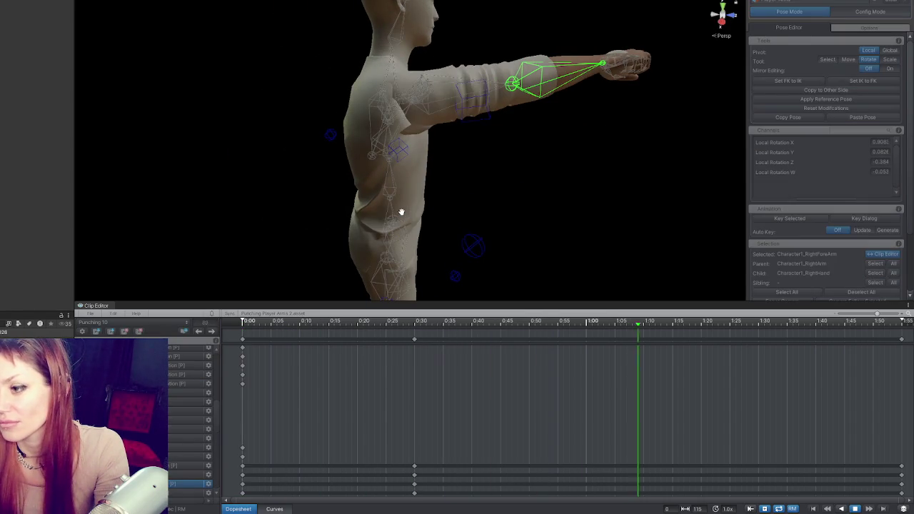
{"action": "key", "text": "space"}
{"action": "key", "text": "space"}
{"action": "key", "text": "space"}
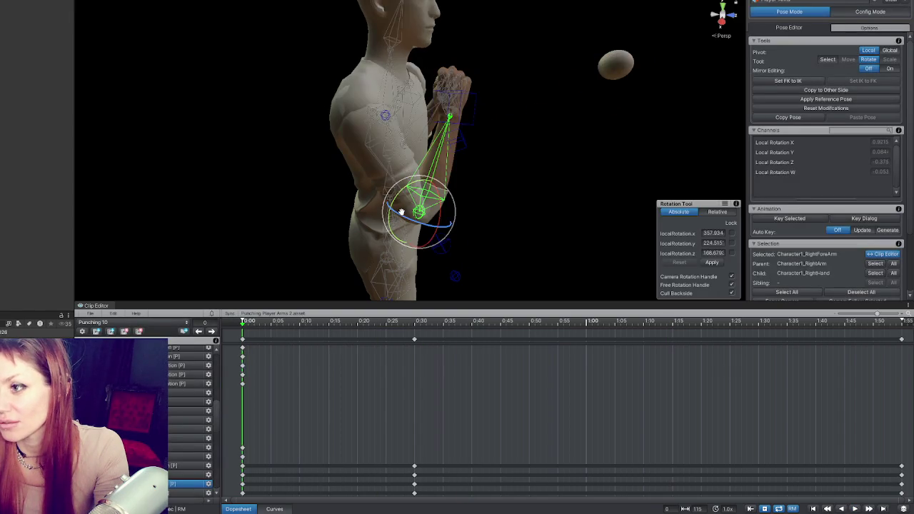
{"action": "key", "text": "space"}
{"action": "key", "text": "space"}
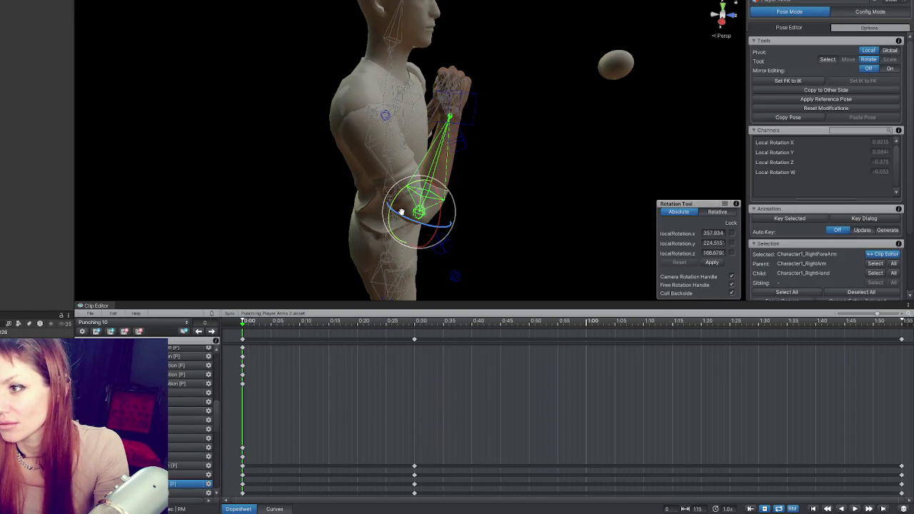
{"action": "left_click_drag", "start_coordinate": [499, 128], "coordinate": [414, 161]}
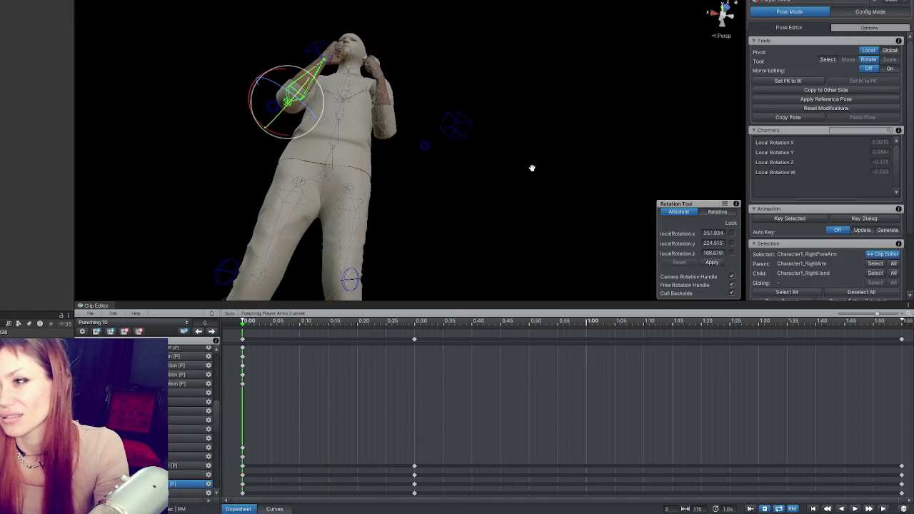
{"action": "scroll", "coordinate": [567, 182], "scroll_direction": "down", "scroll_amount": 3}
{"action": "key", "text": "space"}
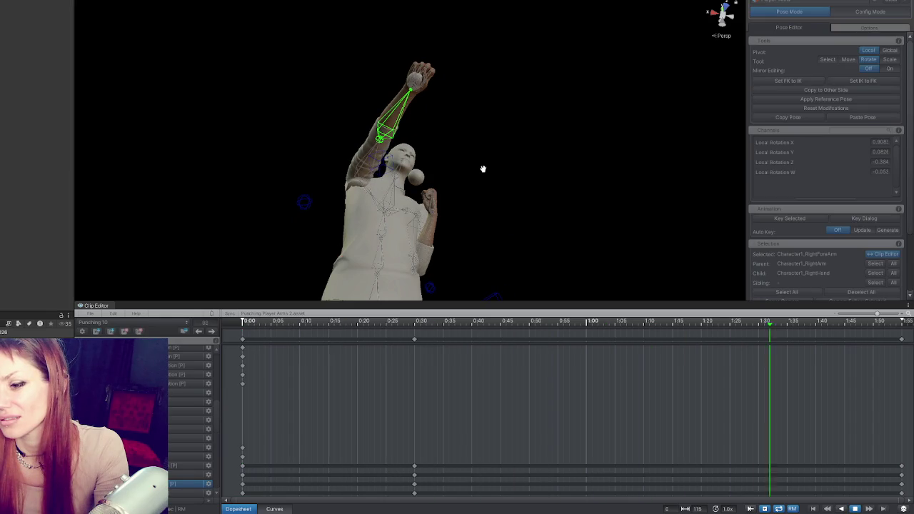
{"action": "key", "text": "space"}
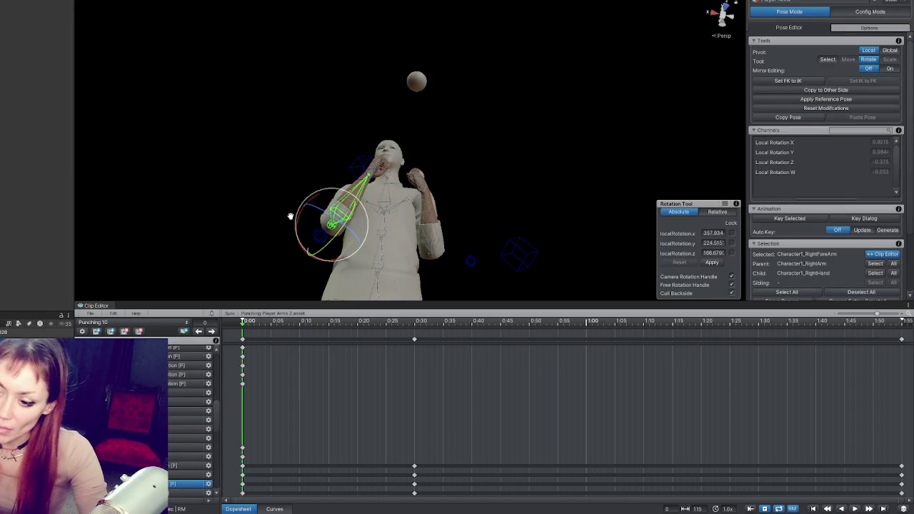
{"action": "mouse_move", "coordinate": [291, 216]}
{"action": "left_mouse_down"}
{"action": "mouse_move", "coordinate": [407, 231]}
{"action": "mouse_move", "coordinate": [510, 281]}
{"action": "mouse_move", "coordinate": [520, 261]}
{"action": "mouse_move", "coordinate": [382, 203]}
{"action": "left_mouse_up"}
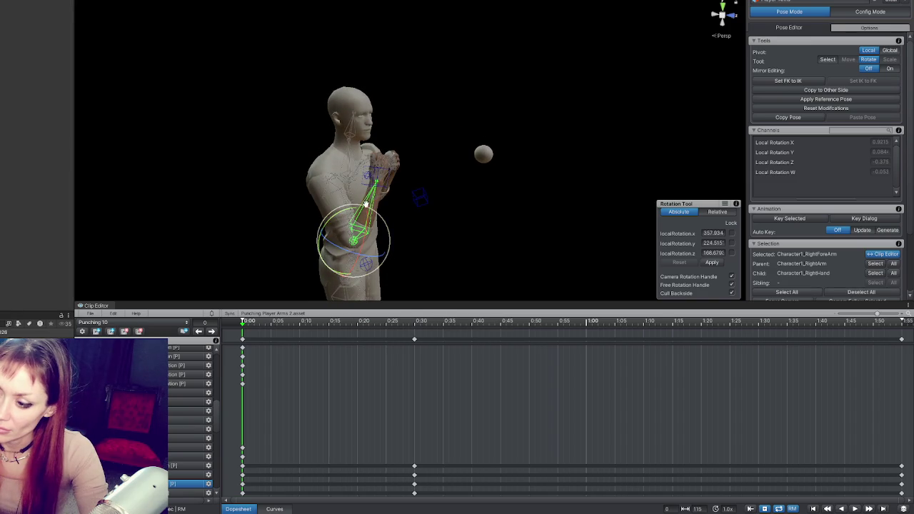
{"action": "key", "text": "space"}
{"action": "key", "text": "space"}
{"action": "key", "text": "space"}
{"action": "key", "text": "space"}
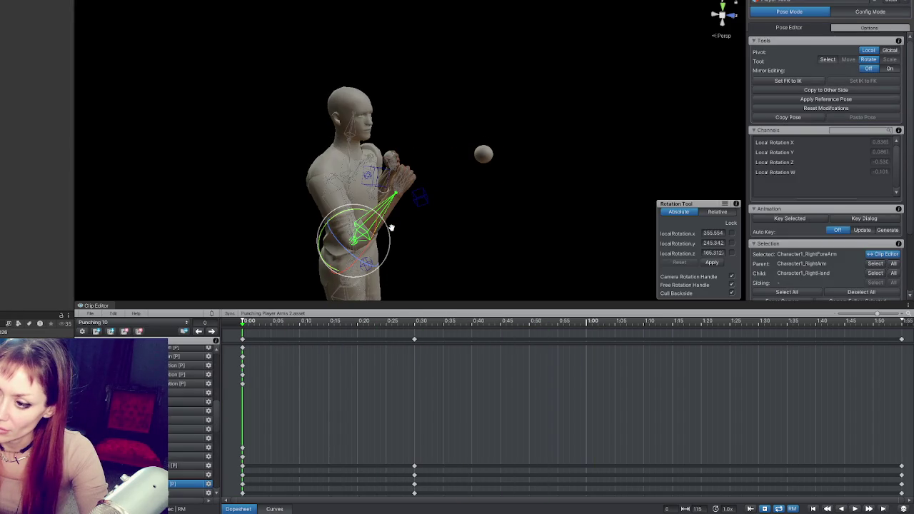
{"action": "mouse_move", "coordinate": [365, 218]}
{"action": "left_mouse_down"}
{"action": "mouse_move", "coordinate": [538, 231]}
{"action": "mouse_move", "coordinate": [528, 192]}
{"action": "mouse_move", "coordinate": [452, 160]}
{"action": "left_mouse_up"}
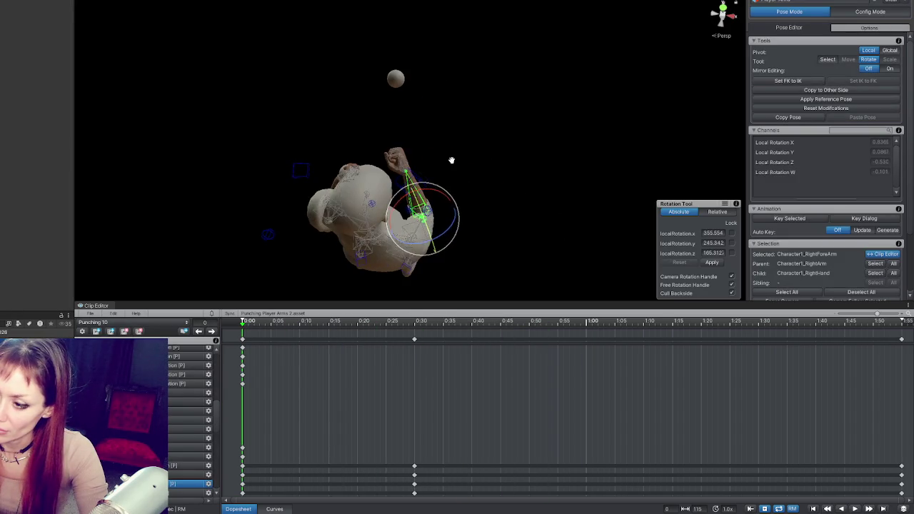
{"action": "key", "text": "space"}
{"action": "key", "text": "space"}
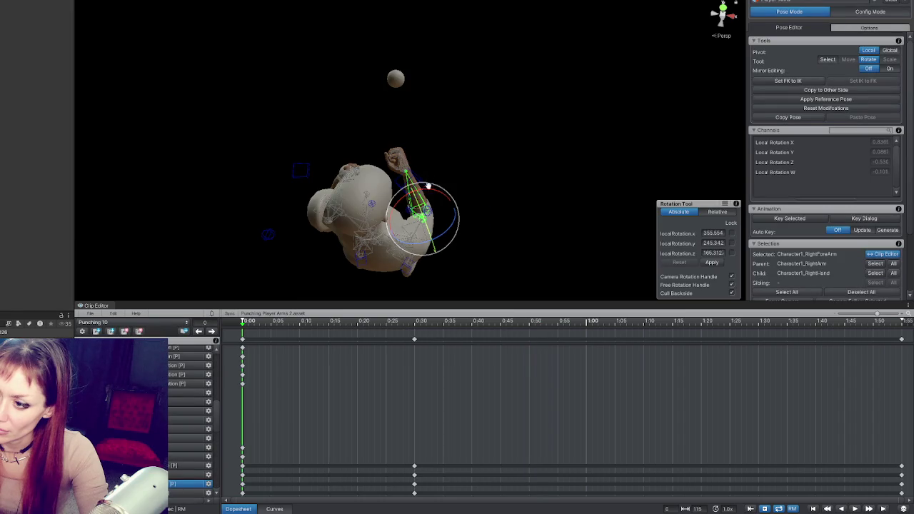
Rotate the right forearm further, then select the right hand for its rotation.
{"action": "left_click_drag", "start_coordinate": [421, 208], "coordinate": [439, 197]}
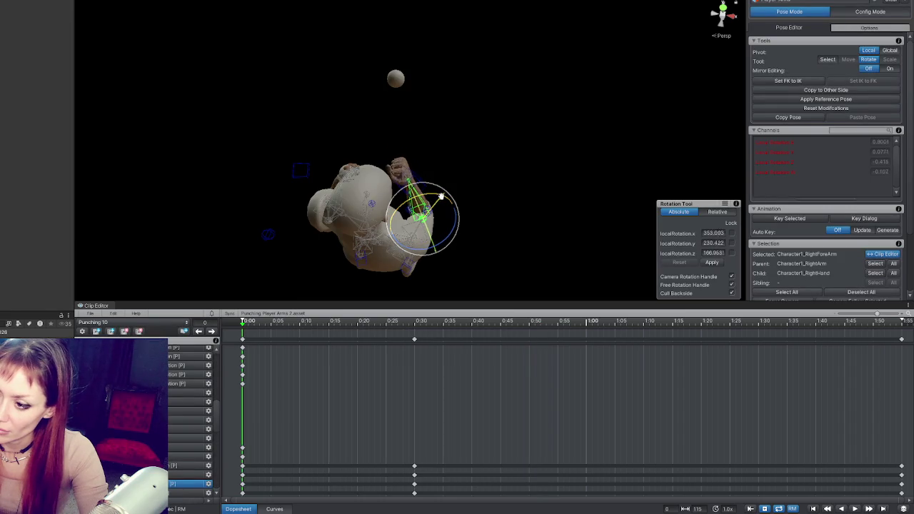
{"action": "left_click", "coordinate": [457, 194]}
{"action": "left_click", "coordinate": [422, 231]}
{"action": "mouse_move", "coordinate": [422, 231]}
{"action": "left_mouse_down"}
{"action": "mouse_move", "coordinate": [386, 20]}
{"action": "mouse_move", "coordinate": [423, 140]}
{"action": "left_mouse_up"}
{"action": "left_click", "coordinate": [444, 259]}
{"action": "left_click_drag", "start_coordinate": [443, 258], "coordinate": [473, 152]}
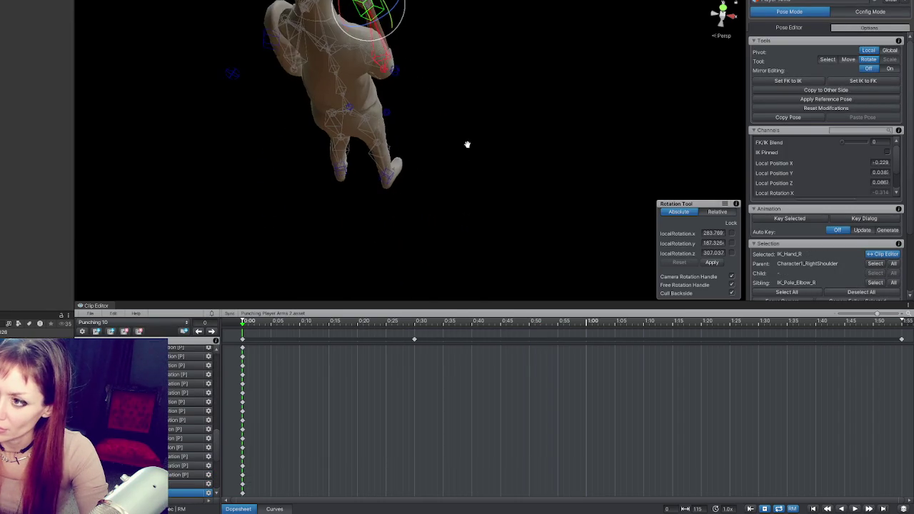
{"action": "left_click_drag", "start_coordinate": [394, 55], "coordinate": [456, 114]}
{"action": "left_click", "coordinate": [492, 187]}
{"action": "mouse_move", "coordinate": [492, 188]}
{"action": "left_mouse_down"}
{"action": "mouse_move", "coordinate": [342, 117]}
{"action": "mouse_move", "coordinate": [339, 93]}
{"action": "mouse_move", "coordinate": [442, 109]}
{"action": "mouse_move", "coordinate": [418, 114]}
{"action": "mouse_move", "coordinate": [435, 158]}
{"action": "mouse_move", "coordinate": [404, 146]}
{"action": "left_mouse_up"}
{"action": "left_click", "coordinate": [320, 76]}
{"action": "left_click", "coordinate": [418, 114]}
{"action": "left_click", "coordinate": [435, 159]}
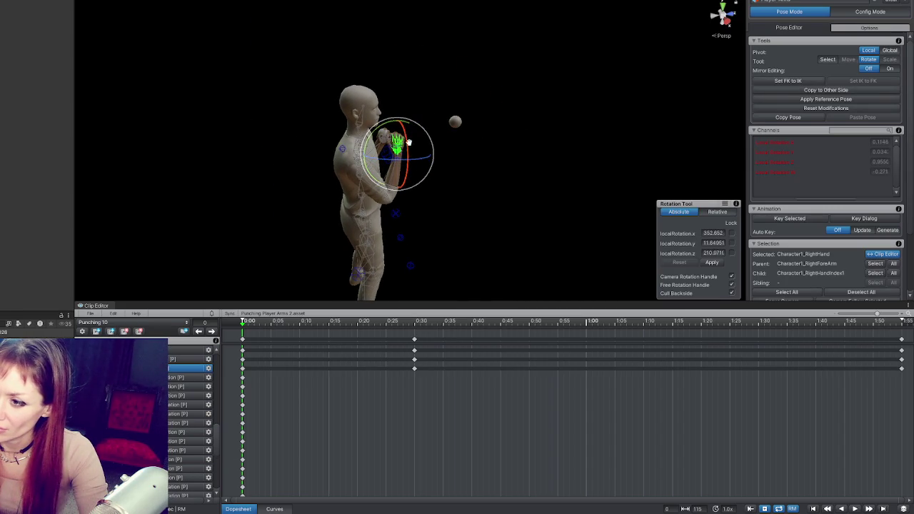
{"action": "left_click", "coordinate": [443, 180]}
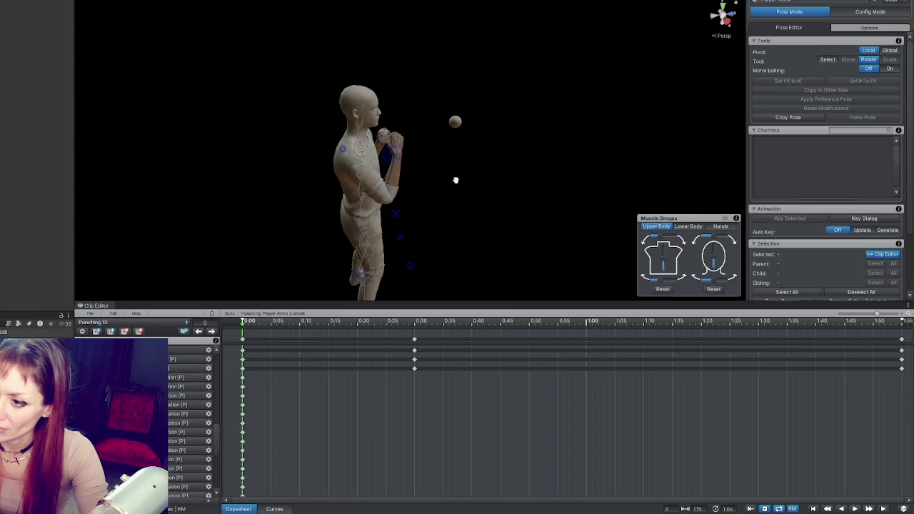
{"action": "key", "text": "space"}
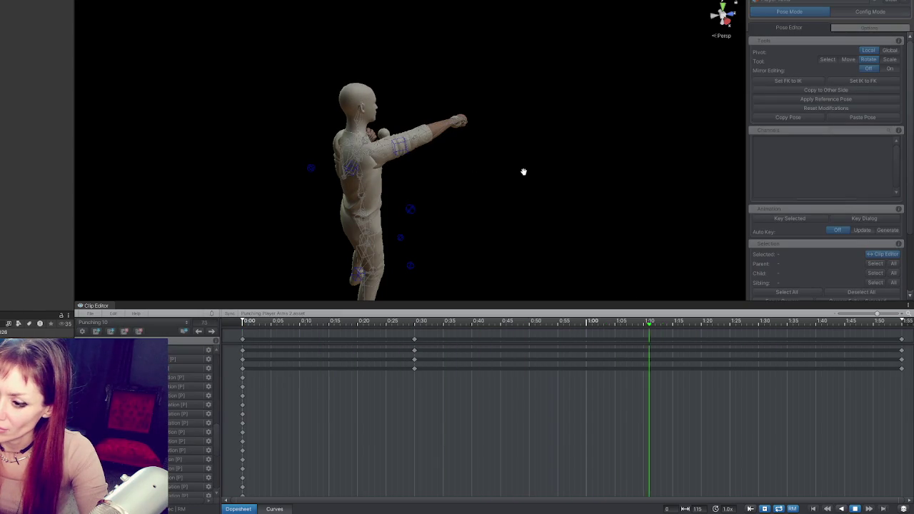
{"action": "key", "text": "space"}
{"action": "left_click_drag", "start_coordinate": [464, 152], "coordinate": [591, 236]}
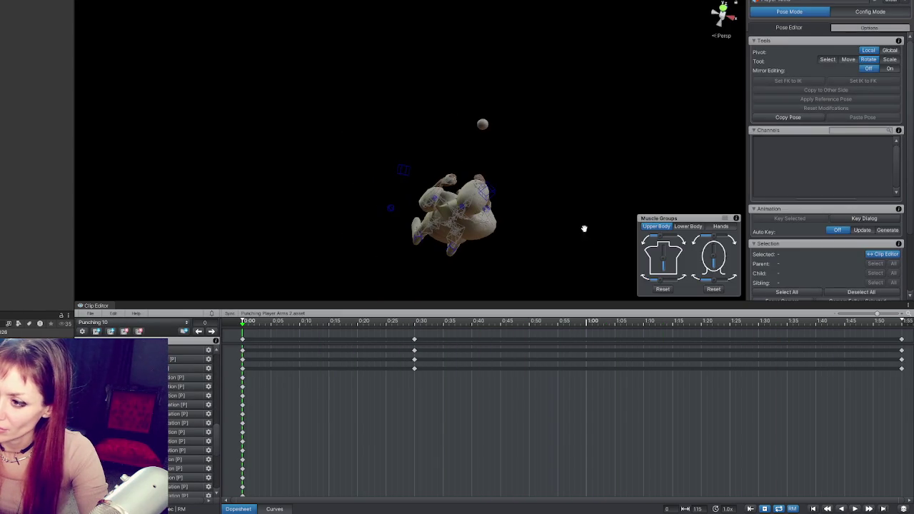
{"action": "left_click", "coordinate": [274, 509]}
{"action": "left_click", "coordinate": [237, 509]}
{"action": "mouse_move", "coordinate": [461, 255]}
{"action": "left_mouse_down"}
{"action": "mouse_move", "coordinate": [479, 205]}
{"action": "mouse_move", "coordinate": [477, 171]}
{"action": "mouse_move", "coordinate": [428, 122]}
{"action": "mouse_move", "coordinate": [502, 136]}
{"action": "mouse_move", "coordinate": [483, 145]}
{"action": "mouse_move", "coordinate": [465, 135]}
{"action": "left_mouse_up"}
{"action": "left_click", "coordinate": [443, 106]}
{"action": "left_click", "coordinate": [414, 143]}
{"action": "left_click", "coordinate": [464, 152]}
{"action": "left_click", "coordinate": [280, 509]}
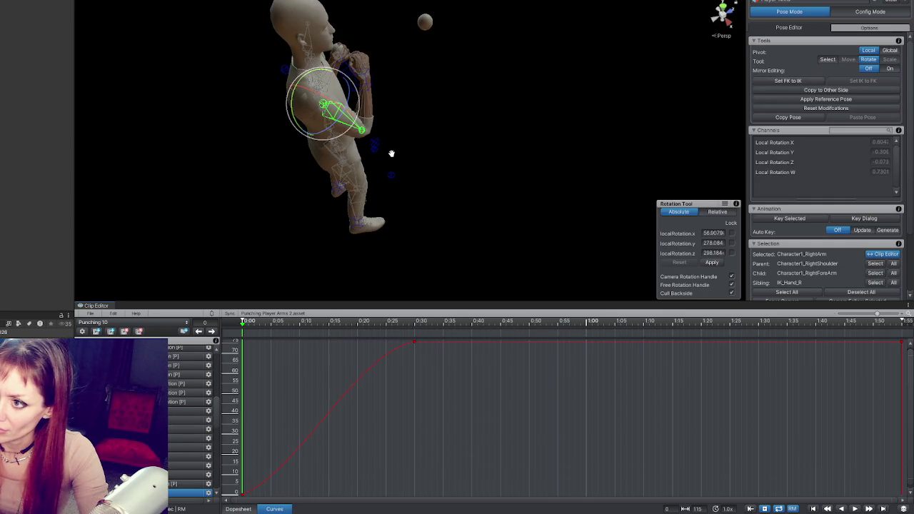
{"action": "mouse_move", "coordinate": [362, 141]}
{"action": "left_mouse_down"}
{"action": "mouse_move", "coordinate": [373, 93]}
{"action": "mouse_move", "coordinate": [327, 150]}
{"action": "mouse_move", "coordinate": [391, 158]}
{"action": "left_mouse_up"}
{"action": "left_click", "coordinate": [366, 146]}
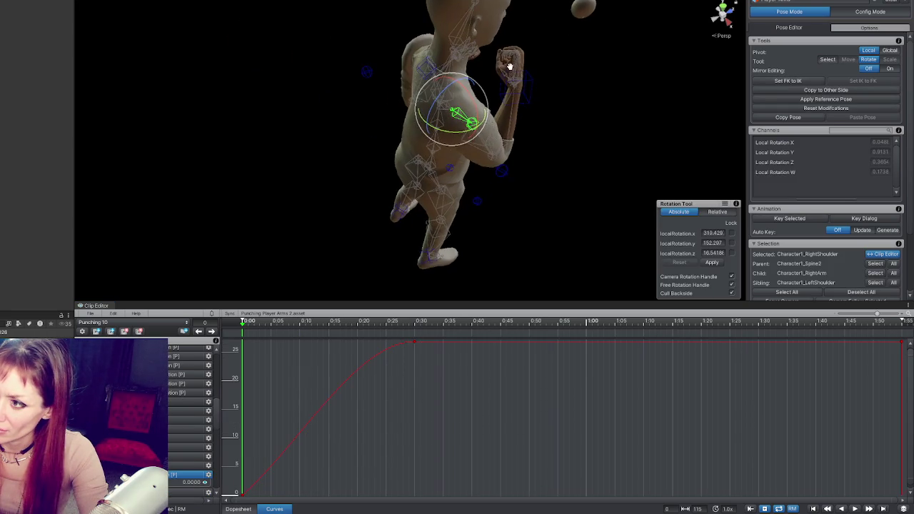
{"action": "left_click", "coordinate": [506, 65]}
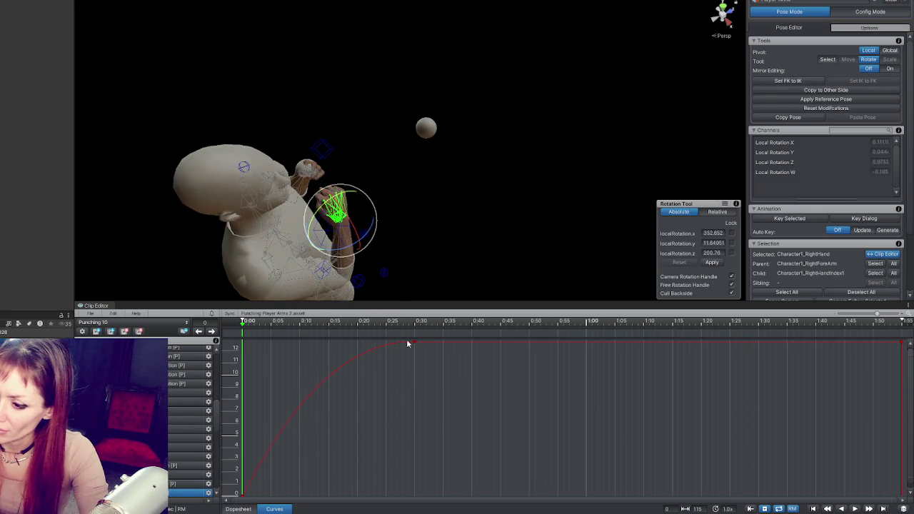
{"action": "left_click", "coordinate": [404, 234]}
{"action": "left_click_drag", "start_coordinate": [390, 229], "coordinate": [400, 165]}
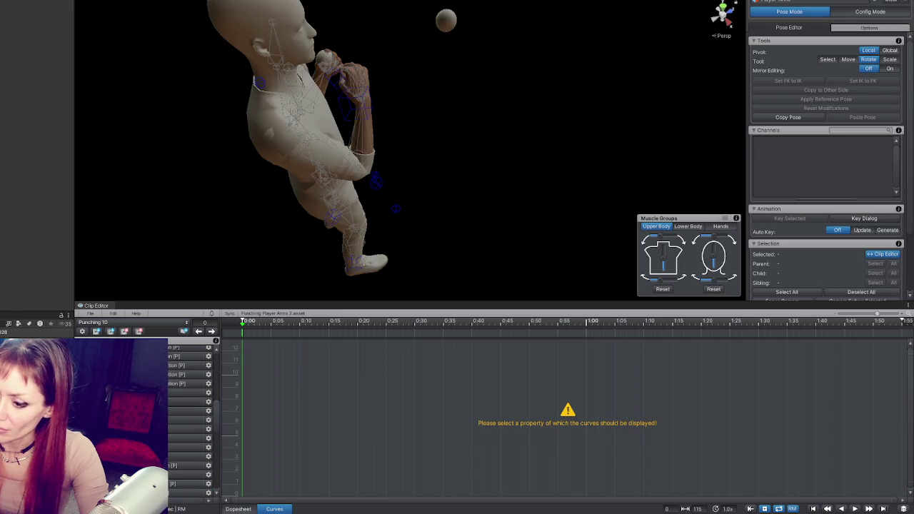
{"action": "left_click", "coordinate": [238, 509]}
{"action": "scroll", "coordinate": [429, 269], "scroll_direction": "down", "scroll_amount": 2}
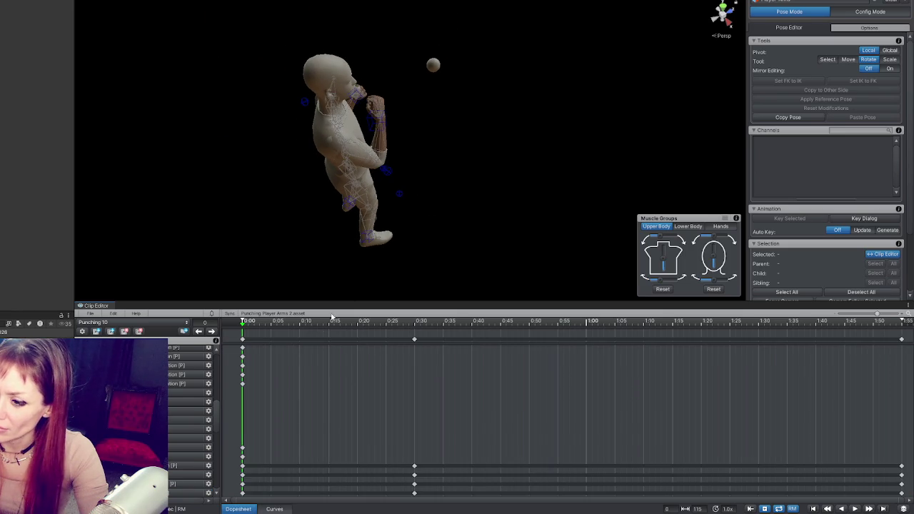
Move the playhead to frame 17 and rotate the right upper arm upward.
{"action": "left_click", "coordinate": [323, 325]}
{"action": "mouse_move", "coordinate": [324, 326]}
{"action": "left_mouse_down"}
{"action": "mouse_move", "coordinate": [409, 327]}
{"action": "mouse_move", "coordinate": [253, 327]}
{"action": "mouse_move", "coordinate": [419, 329]}
{"action": "mouse_move", "coordinate": [340, 332]}
{"action": "left_mouse_up"}
{"action": "left_click_drag", "start_coordinate": [348, 163], "coordinate": [442, 207]}
{"action": "left_click", "coordinate": [437, 194]}
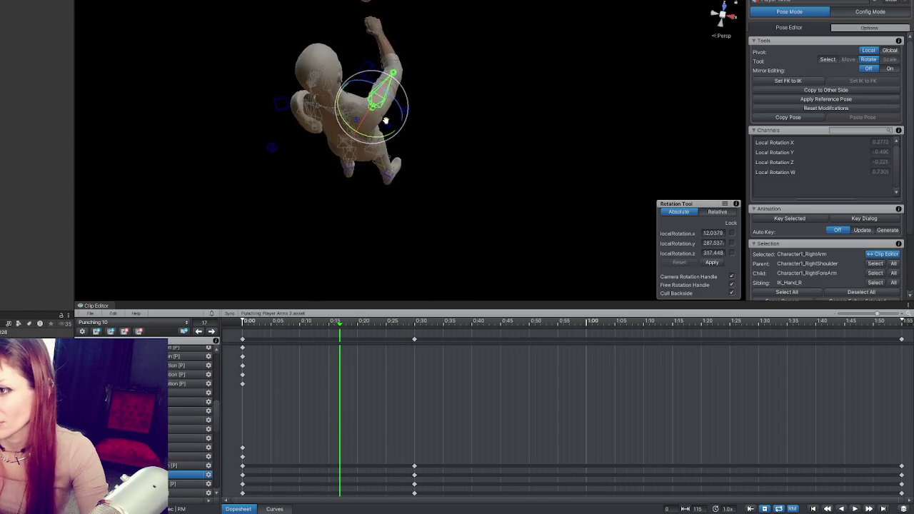
{"action": "mouse_move", "coordinate": [444, 212]}
{"action": "left_mouse_down"}
{"action": "mouse_move", "coordinate": [423, 183]}
{"action": "mouse_move", "coordinate": [475, 205]}
{"action": "mouse_move", "coordinate": [558, 160]}
{"action": "mouse_move", "coordinate": [464, 134]}
{"action": "mouse_move", "coordinate": [531, 142]}
{"action": "mouse_move", "coordinate": [409, 164]}
{"action": "mouse_move", "coordinate": [503, 138]}
{"action": "mouse_move", "coordinate": [414, 229]}
{"action": "mouse_move", "coordinate": [404, 172]}
{"action": "left_mouse_up"}
Select the right upper arm and forearm and key their pose at frame 17.
{"action": "left_click", "coordinate": [406, 160]}
{"action": "left_click", "coordinate": [406, 164]}
{"action": "left_click", "coordinate": [452, 147]}
{"action": "left_click", "coordinate": [414, 228]}
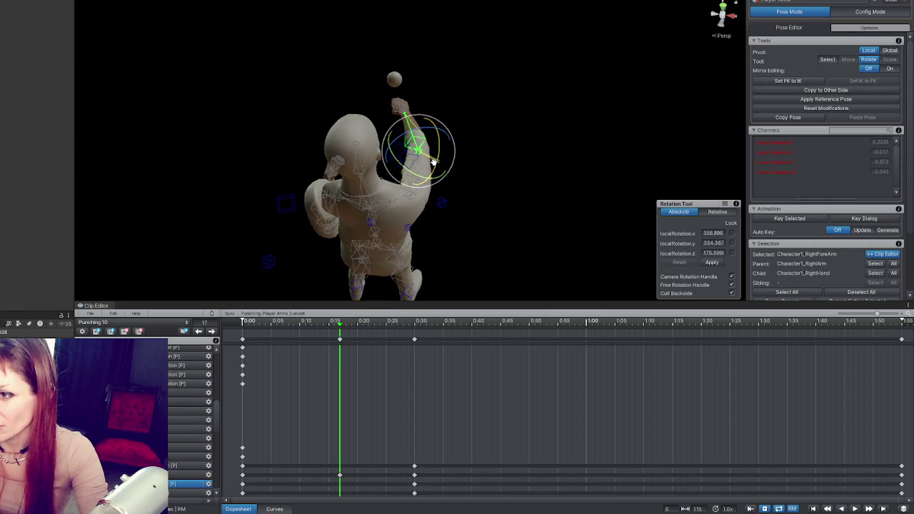
{"action": "key", "text": "k"}
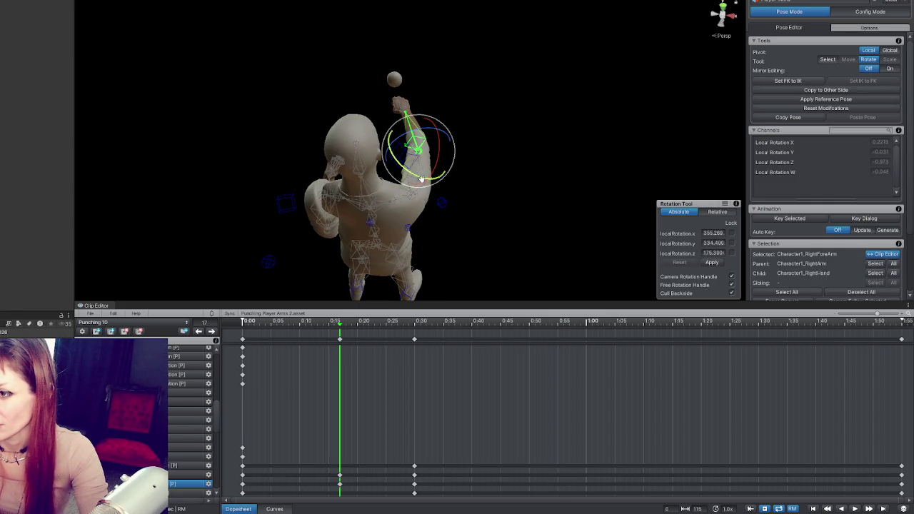
{"action": "left_click", "coordinate": [476, 179]}
{"action": "left_click", "coordinate": [419, 169]}
{"action": "mouse_move", "coordinate": [418, 169]}
{"action": "left_mouse_down"}
{"action": "mouse_move", "coordinate": [406, 175]}
{"action": "mouse_move", "coordinate": [394, 165]}
{"action": "mouse_move", "coordinate": [396, 179]}
{"action": "mouse_move", "coordinate": [379, 157]}
{"action": "mouse_move", "coordinate": [401, 175]}
{"action": "mouse_move", "coordinate": [390, 160]}
{"action": "left_mouse_up"}
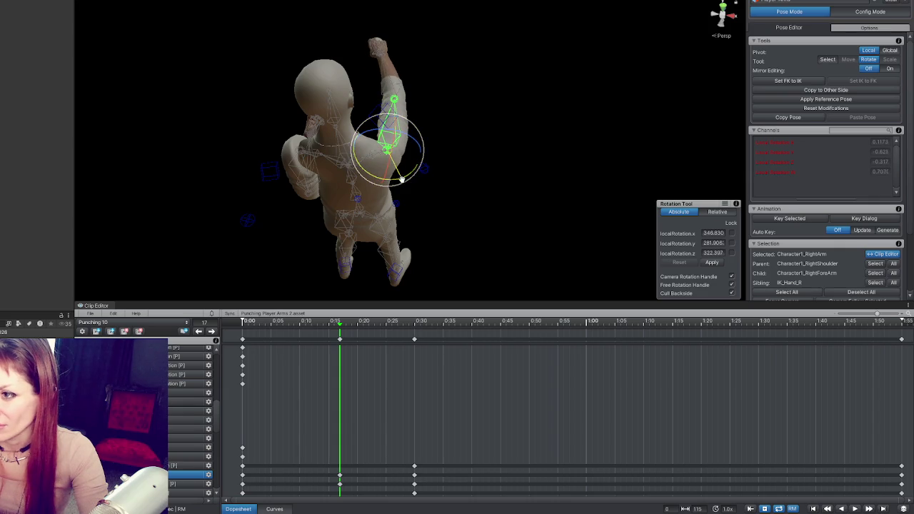
Play the clip once, then rotate the right arm slightly further at frame 17.
{"action": "left_click", "coordinate": [246, 322]}
{"action": "key", "text": "space"}
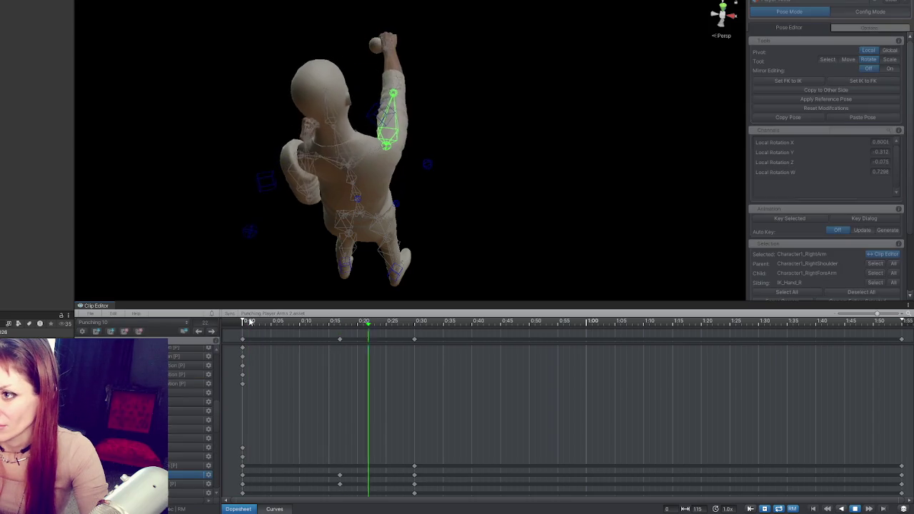
{"action": "key", "text": "space"}
{"action": "key", "text": "space"}
{"action": "key", "text": "space"}
{"action": "key", "text": "space"}
{"action": "key", "text": "space"}
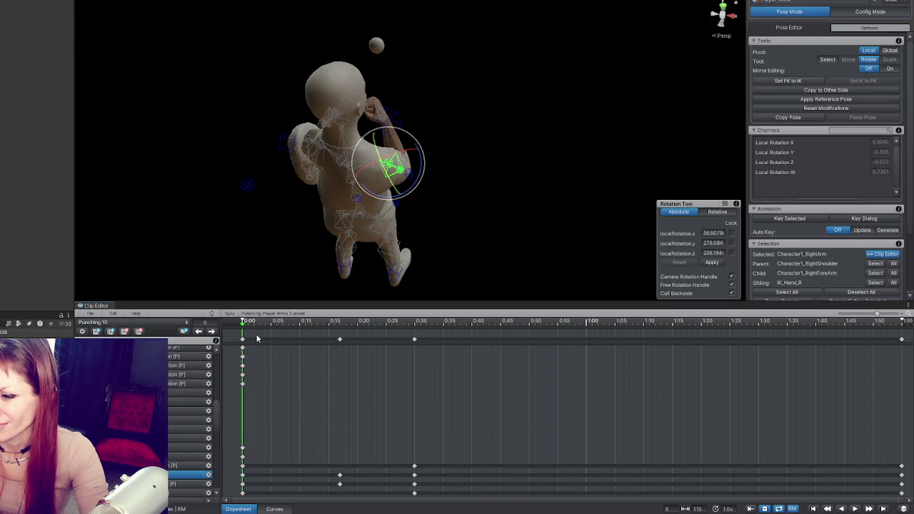
{"action": "left_click", "coordinate": [216, 331]}
{"action": "left_click_drag", "start_coordinate": [402, 135], "coordinate": [424, 135]}
{"action": "left_click_drag", "start_coordinate": [372, 153], "coordinate": [366, 135]}
Tilt the right forearm more upright at frame 17 and reselect the arm bones.
{"action": "left_click", "coordinate": [409, 104]}
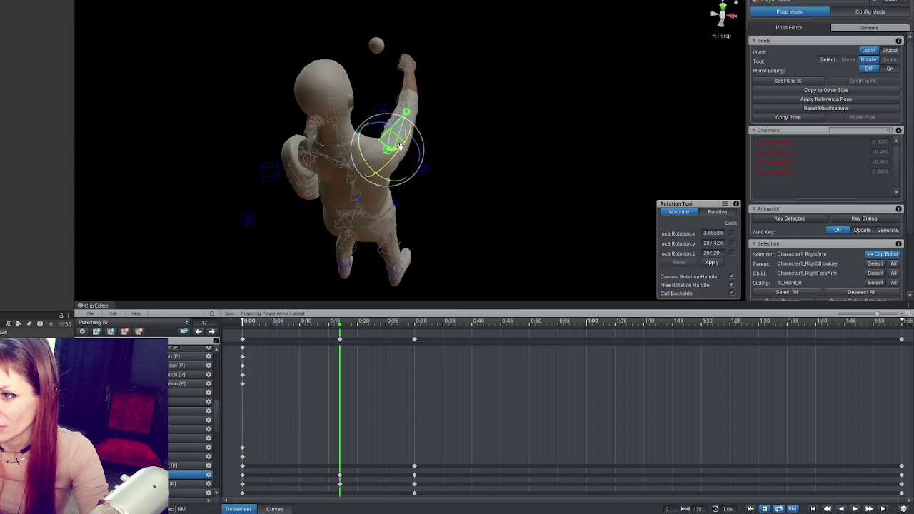
{"action": "key", "text": "f"}
{"action": "mouse_move", "coordinate": [419, 191]}
{"action": "left_mouse_down"}
{"action": "mouse_move", "coordinate": [400, 194]}
{"action": "mouse_move", "coordinate": [425, 193]}
{"action": "mouse_move", "coordinate": [435, 215]}
{"action": "mouse_move", "coordinate": [597, 171]}
{"action": "mouse_move", "coordinate": [578, 132]}
{"action": "mouse_move", "coordinate": [415, 143]}
{"action": "mouse_move", "coordinate": [438, 158]}
{"action": "left_mouse_up"}
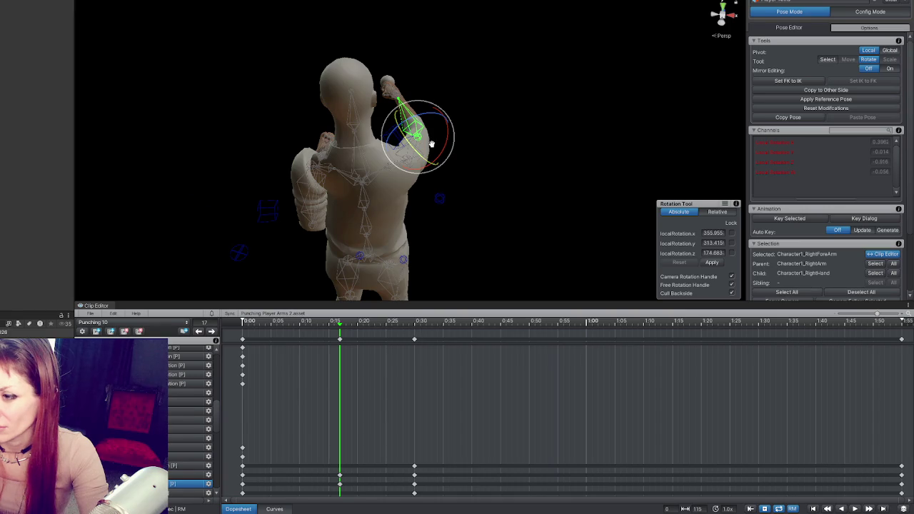
{"action": "left_click", "coordinate": [473, 139]}
{"action": "left_click", "coordinate": [410, 127]}
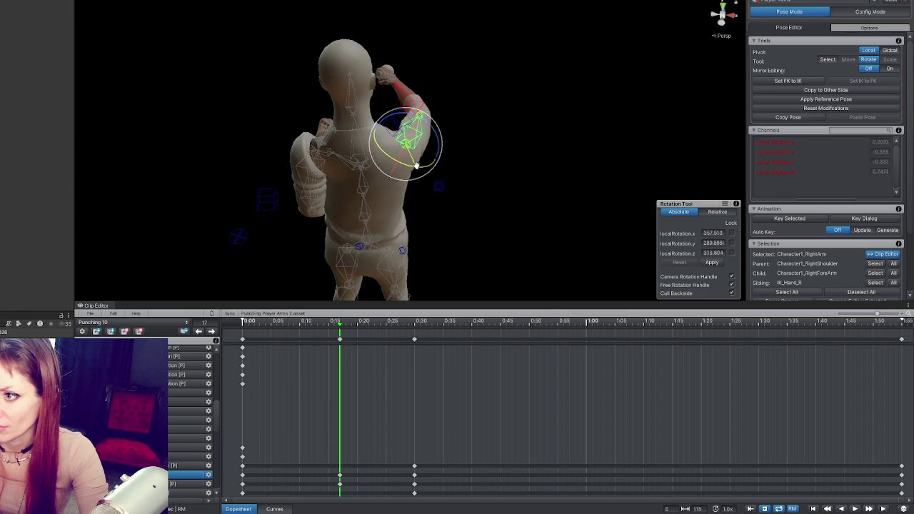
{"action": "left_click", "coordinate": [404, 96]}
Play the punch preview from rear and front views around the character.
{"action": "mouse_move", "coordinate": [410, 143]}
{"action": "left_mouse_down"}
{"action": "mouse_move", "coordinate": [419, 177]}
{"action": "mouse_move", "coordinate": [714, 175]}
{"action": "left_mouse_up"}
{"action": "mouse_move", "coordinate": [578, 135]}
{"action": "left_mouse_down"}
{"action": "mouse_move", "coordinate": [317, 81]}
{"action": "mouse_move", "coordinate": [274, 183]}
{"action": "left_mouse_up"}
{"action": "key", "text": "space"}
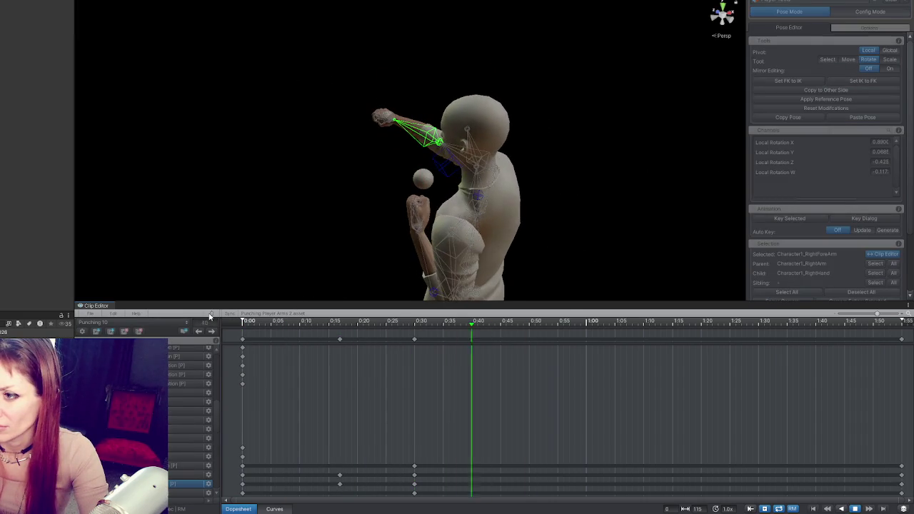
{"action": "key", "text": "space"}
{"action": "mouse_move", "coordinate": [267, 230]}
{"action": "left_mouse_down"}
{"action": "mouse_move", "coordinate": [414, 155]}
{"action": "mouse_move", "coordinate": [395, 165]}
{"action": "left_mouse_up"}
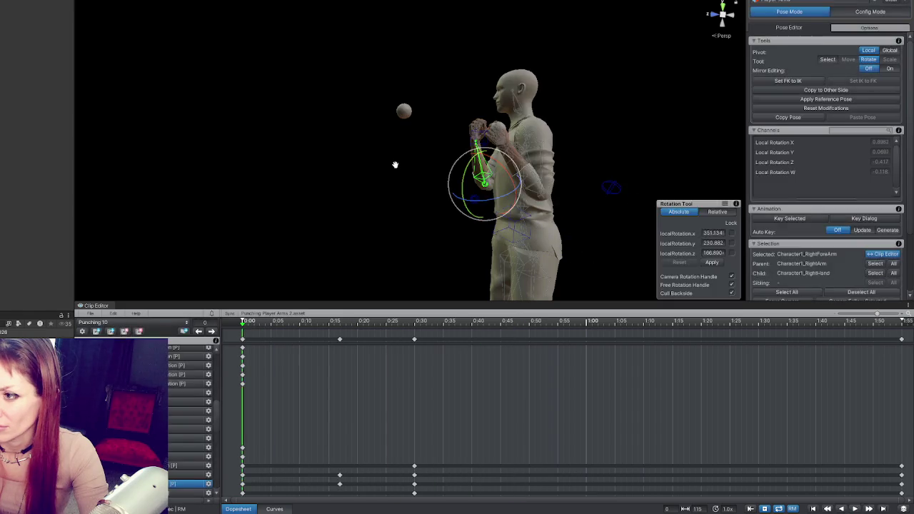
{"action": "left_click_drag", "start_coordinate": [394, 165], "coordinate": [233, 153]}
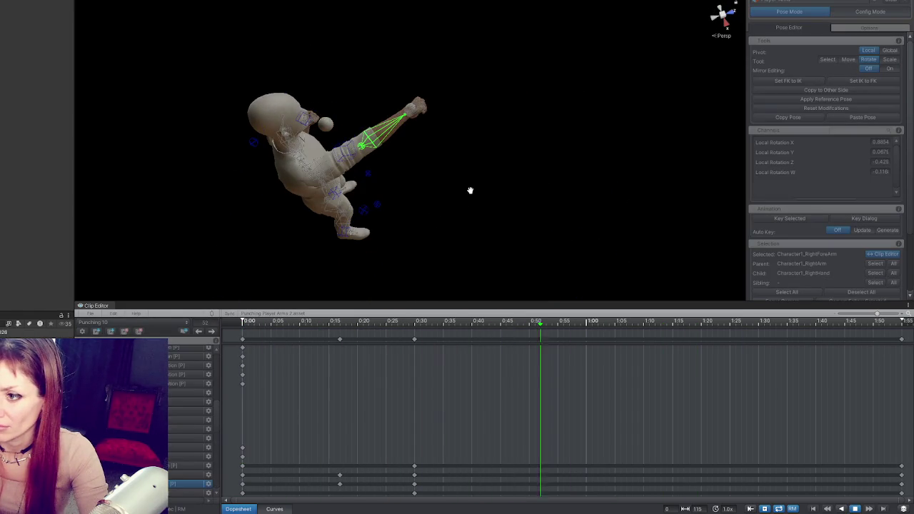
{"action": "key", "text": "space"}
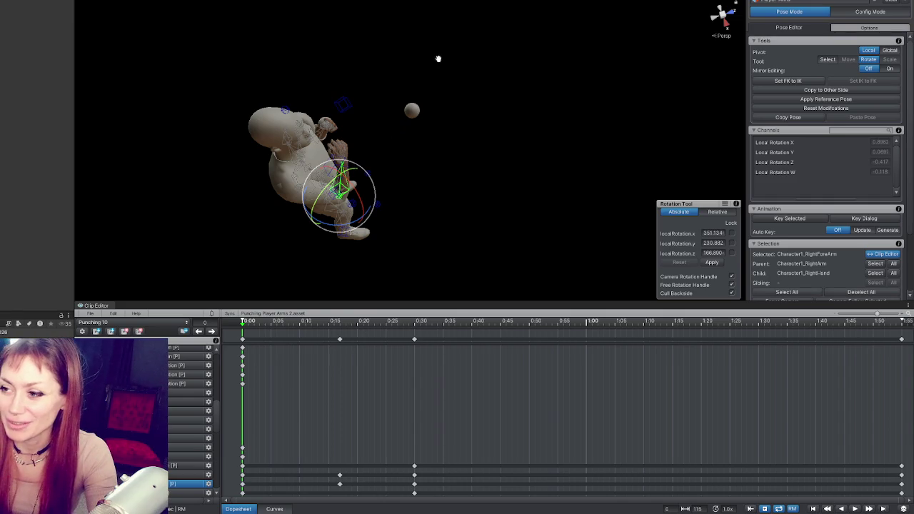
{"action": "left_click", "coordinate": [274, 509]}
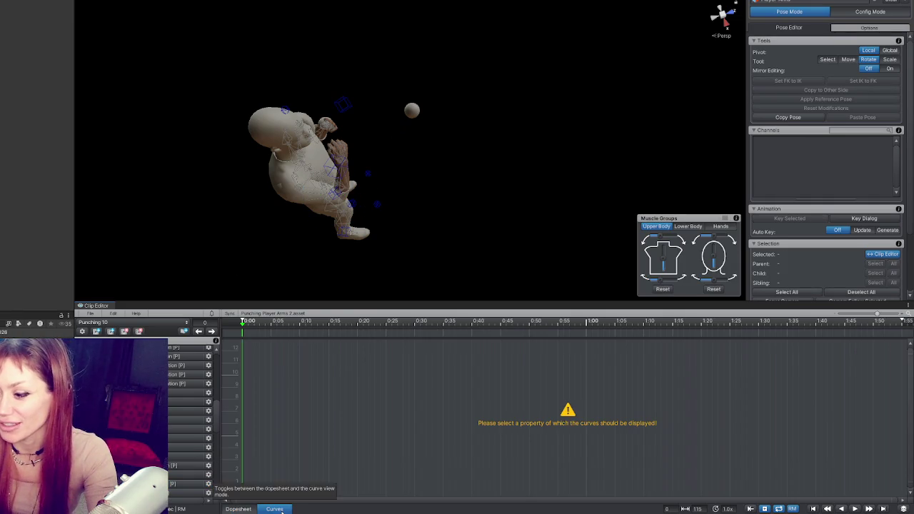
Add a key on the right forearm's rotation curve and drag its tangent to smooth it.
{"action": "left_click", "coordinate": [325, 213]}
{"action": "left_click_drag", "start_coordinate": [337, 173], "coordinate": [589, 102]}
{"action": "left_click", "coordinate": [522, 69]}
{"action": "mouse_move", "coordinate": [522, 69]}
{"action": "left_mouse_down"}
{"action": "mouse_move", "coordinate": [273, 252]}
{"action": "mouse_move", "coordinate": [354, 228]}
{"action": "mouse_move", "coordinate": [369, 305]}
{"action": "left_mouse_up"}
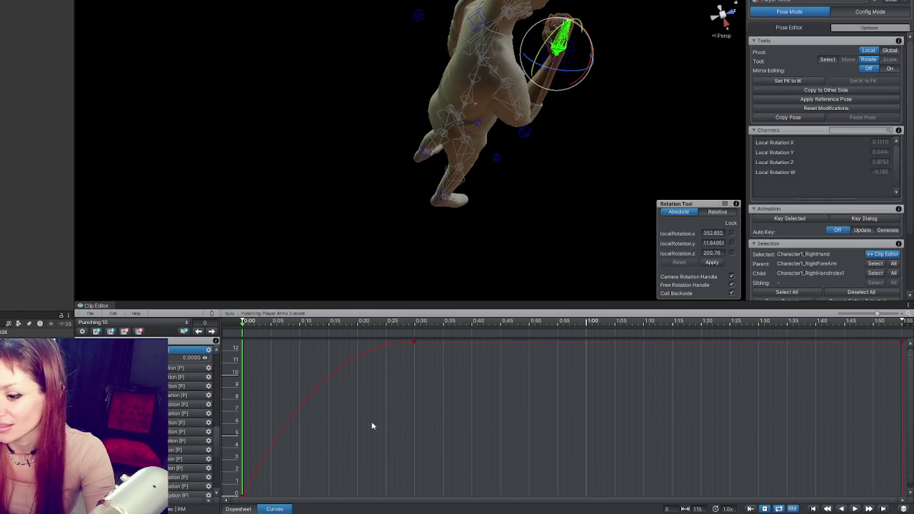
{"action": "left_click", "coordinate": [543, 94]}
{"action": "left_click_drag", "start_coordinate": [542, 93], "coordinate": [380, 157]}
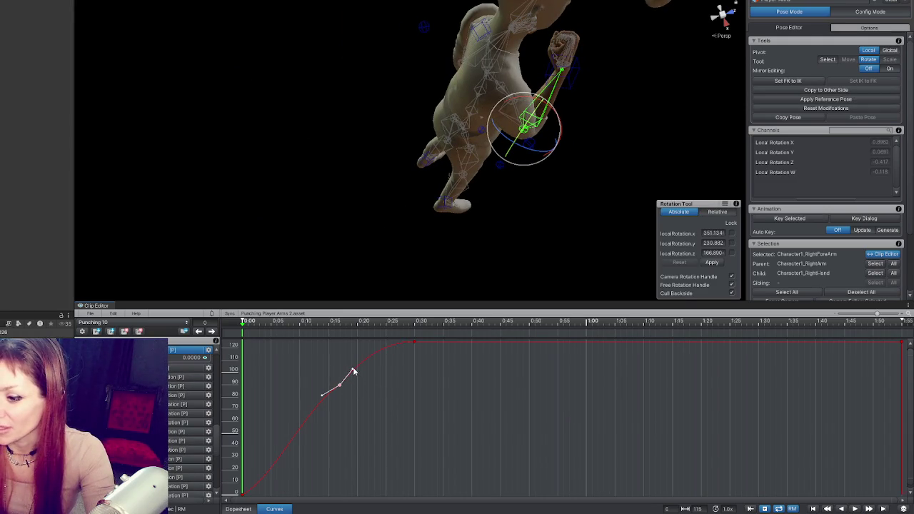
{"action": "right_click", "coordinate": [339, 387]}
{"action": "left_click", "coordinate": [371, 332]}
{"action": "left_click_drag", "start_coordinate": [370, 355], "coordinate": [359, 372]}
Preview the punch, then back in the Dopesheet scrub from 0:17 to 0:29.
{"action": "mouse_move", "coordinate": [412, 230]}
{"action": "left_mouse_down"}
{"action": "mouse_move", "coordinate": [564, 96]}
{"action": "mouse_move", "coordinate": [441, 198]}
{"action": "left_mouse_up"}
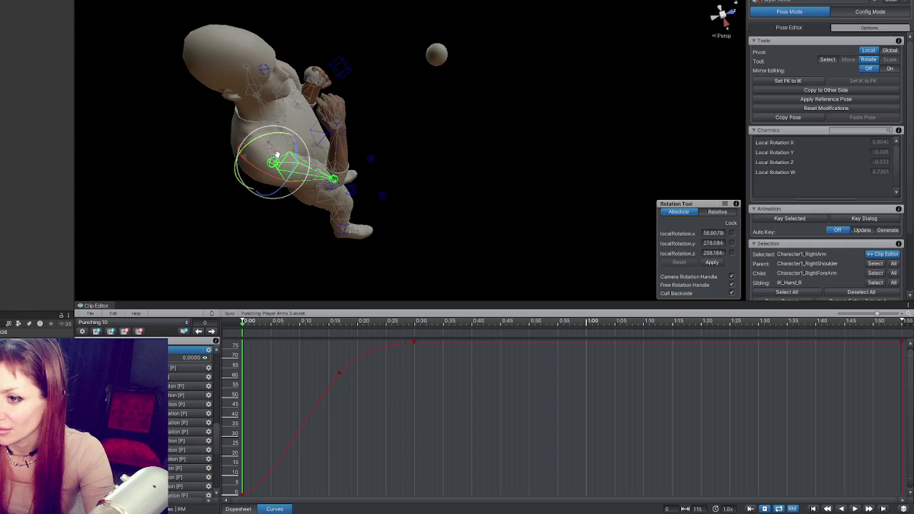
{"action": "left_click", "coordinate": [376, 145]}
{"action": "left_click_drag", "start_coordinate": [273, 144], "coordinate": [283, 153]}
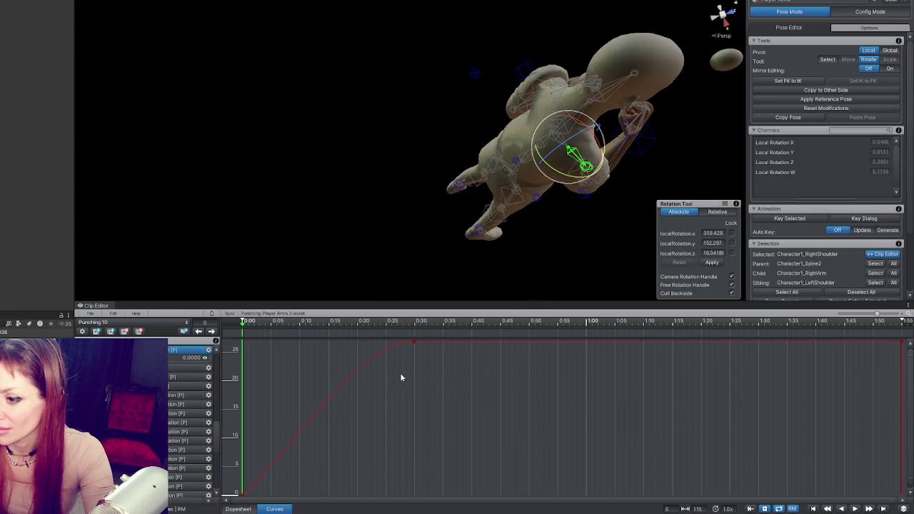
{"action": "key", "text": "space"}
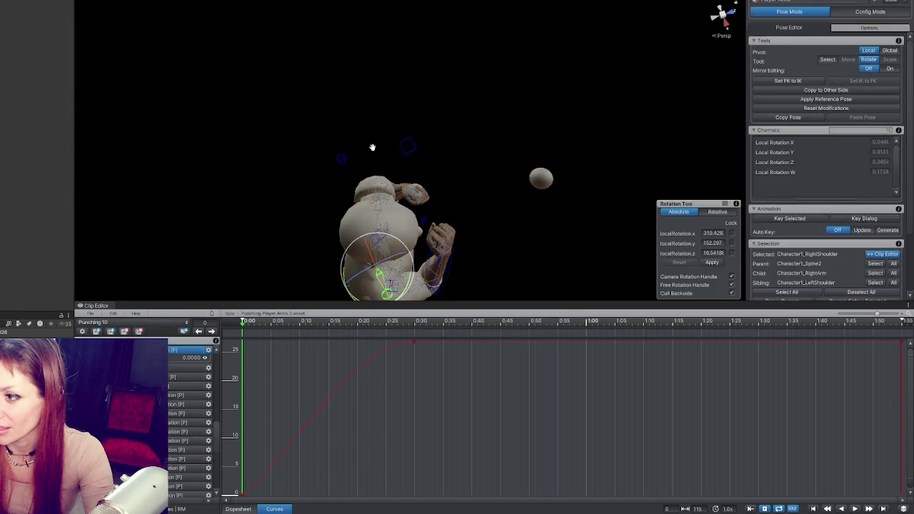
{"action": "key", "text": "space"}
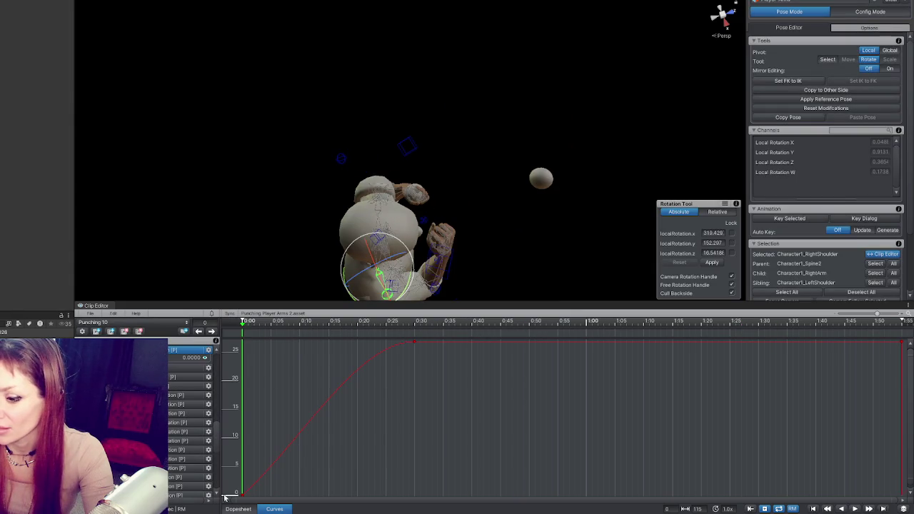
{"action": "left_click", "coordinate": [239, 508]}
{"action": "left_click", "coordinate": [376, 324]}
{"action": "mouse_move", "coordinate": [377, 324]}
{"action": "left_mouse_down"}
{"action": "mouse_move", "coordinate": [335, 324]}
{"action": "mouse_move", "coordinate": [412, 337]}
{"action": "mouse_move", "coordinate": [242, 337]}
{"action": "mouse_move", "coordinate": [402, 337]}
{"action": "mouse_move", "coordinate": [340, 339]}
{"action": "left_mouse_up"}
Delete the arm keys at 0:17 and key the arm pose at frame 15.
{"action": "left_click", "coordinate": [340, 340]}
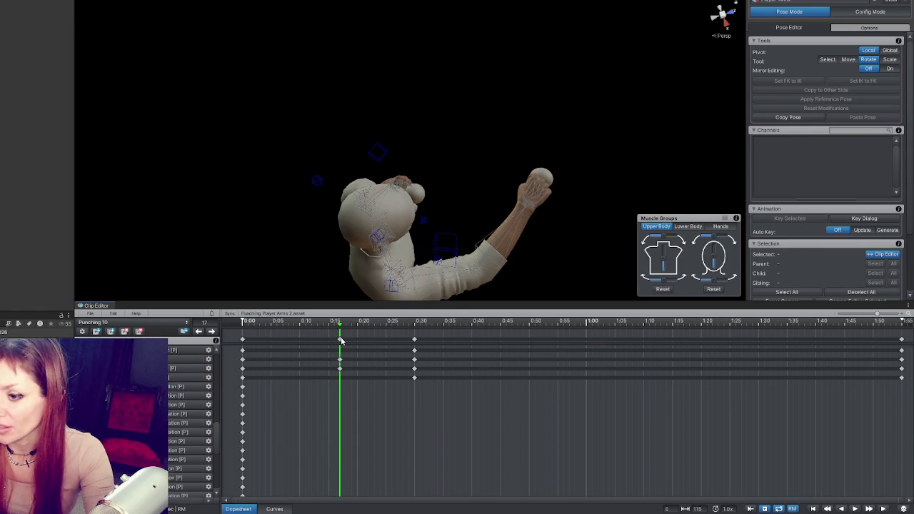
{"action": "left_click", "coordinate": [340, 340]}
{"action": "key", "text": "Delete"}
{"action": "mouse_move", "coordinate": [573, 279]}
{"action": "left_mouse_down"}
{"action": "mouse_move", "coordinate": [522, 188]}
{"action": "mouse_move", "coordinate": [393, 167]}
{"action": "mouse_move", "coordinate": [438, 173]}
{"action": "left_mouse_up"}
{"action": "mouse_move", "coordinate": [395, 269]}
{"action": "left_mouse_down"}
{"action": "mouse_move", "coordinate": [428, 149]}
{"action": "mouse_move", "coordinate": [438, 169]}
{"action": "left_mouse_up"}
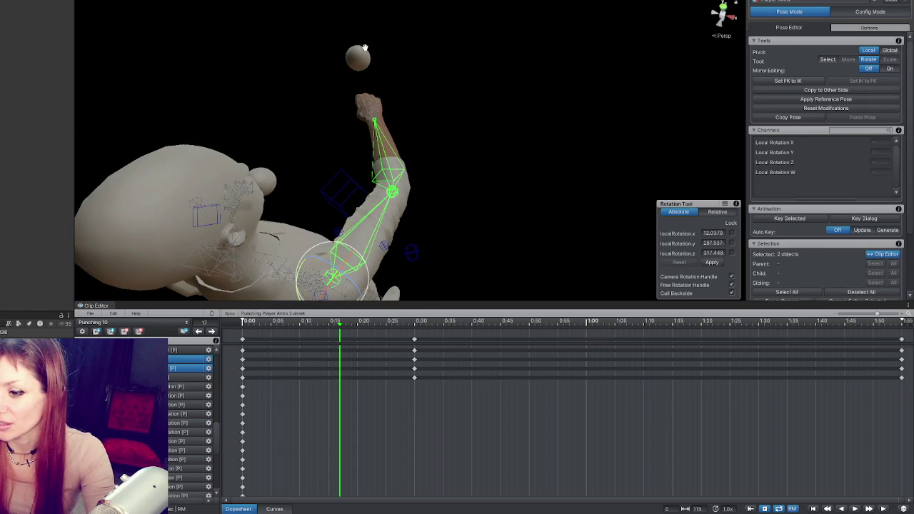
{"action": "left_click", "coordinate": [329, 324]}
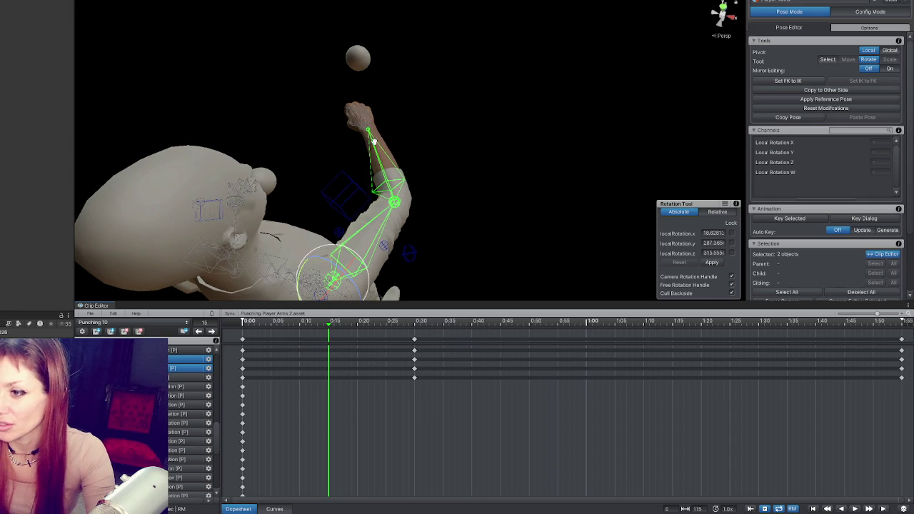
{"action": "key", "text": "ctrl+z"}
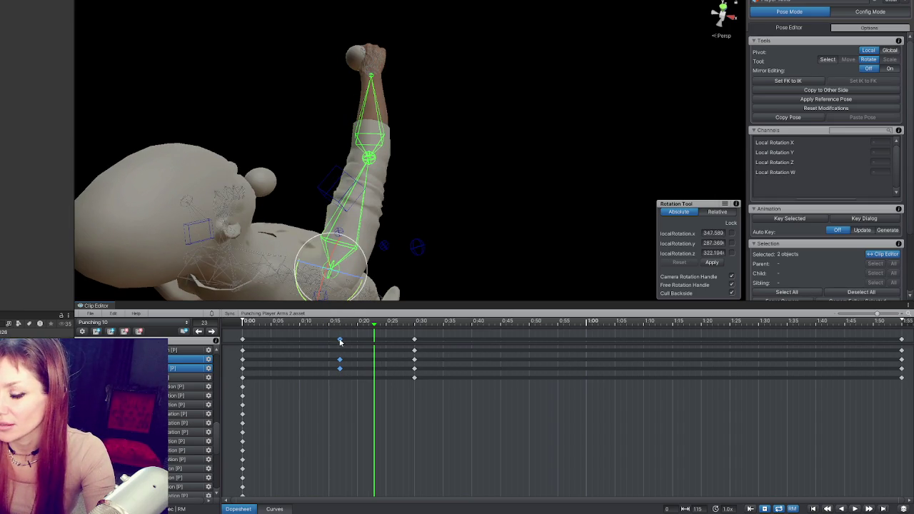
Slide the new arm keys later to about 0:25 and preview the pose near 0:28.
{"action": "left_click_drag", "start_coordinate": [339, 342], "coordinate": [384, 343]}
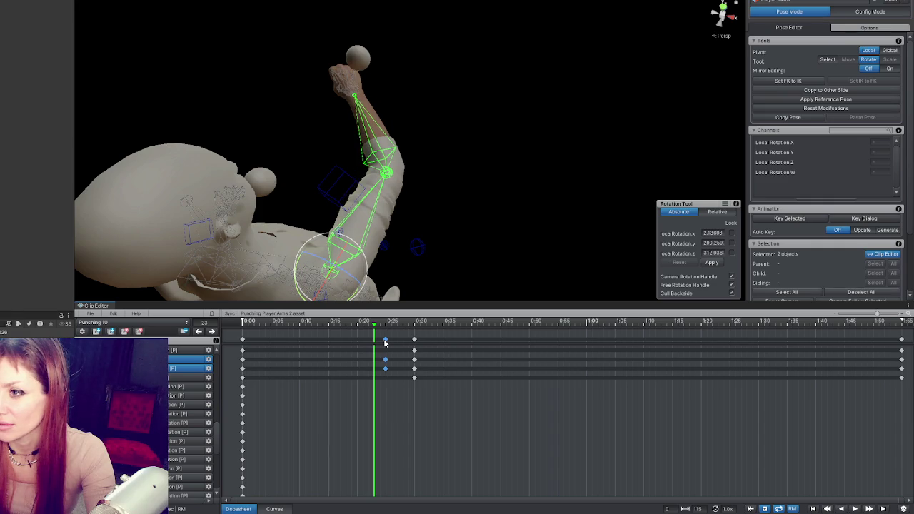
{"action": "mouse_move", "coordinate": [384, 343]}
{"action": "left_mouse_down"}
{"action": "mouse_move", "coordinate": [400, 343]}
{"action": "mouse_move", "coordinate": [375, 348]}
{"action": "mouse_move", "coordinate": [397, 348]}
{"action": "left_mouse_up"}
{"action": "left_click", "coordinate": [336, 327]}
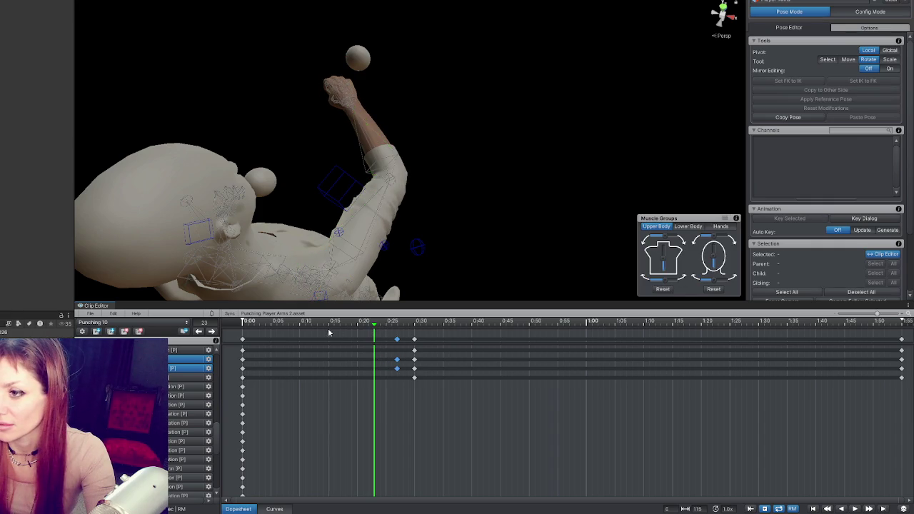
{"action": "left_click", "coordinate": [419, 332]}
{"action": "left_click_drag", "start_coordinate": [419, 331], "coordinate": [396, 339]}
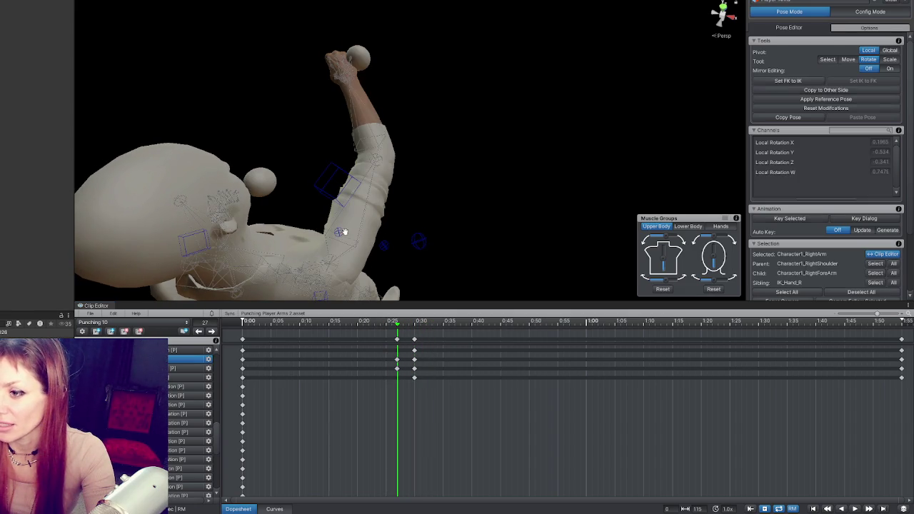
Rotate the right upper arm to adjust the punch pose around frame 30.
{"action": "left_click", "coordinate": [343, 231]}
{"action": "left_click_drag", "start_coordinate": [412, 266], "coordinate": [432, 280]}
{"action": "mouse_move", "coordinate": [395, 330]}
{"action": "left_mouse_down"}
{"action": "mouse_move", "coordinate": [375, 325]}
{"action": "mouse_move", "coordinate": [421, 321]}
{"action": "mouse_move", "coordinate": [288, 325]}
{"action": "mouse_move", "coordinate": [436, 329]}
{"action": "mouse_move", "coordinate": [271, 329]}
{"action": "mouse_move", "coordinate": [444, 332]}
{"action": "mouse_move", "coordinate": [259, 329]}
{"action": "left_mouse_up"}
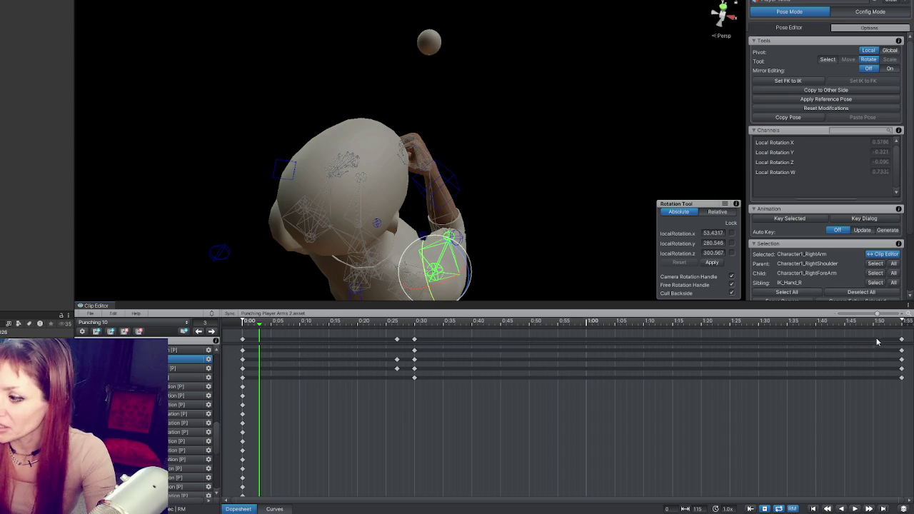
Pull the clip's final keys in from the end to about 0:32.
{"action": "left_click", "coordinate": [417, 342]}
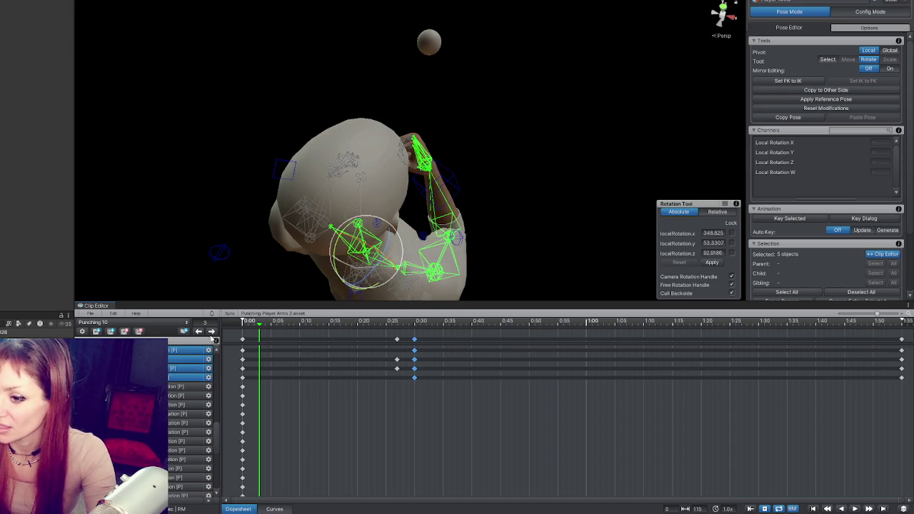
{"action": "left_click", "coordinate": [211, 332]}
{"action": "left_click", "coordinate": [211, 332]}
{"action": "left_click", "coordinate": [212, 332]}
{"action": "mouse_move", "coordinate": [902, 343]}
{"action": "left_mouse_down"}
{"action": "mouse_move", "coordinate": [421, 341]}
{"action": "mouse_move", "coordinate": [462, 379]}
{"action": "left_mouse_up"}
{"action": "left_click", "coordinate": [454, 321]}
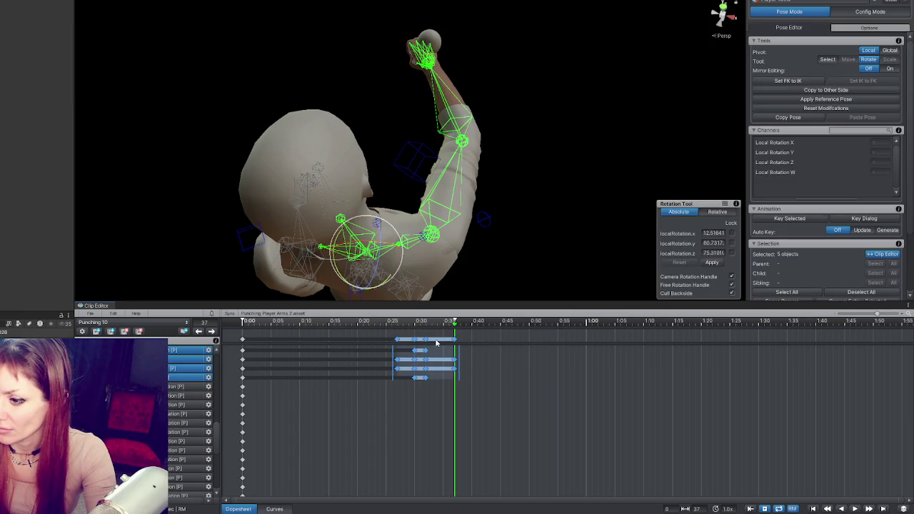
Retime the 0:25–0:37 punch key block to end at 0:30, nudging key columns later.
{"action": "left_click", "coordinate": [405, 341]}
{"action": "mouse_move", "coordinate": [369, 341]}
{"action": "left_mouse_down"}
{"action": "mouse_move", "coordinate": [458, 336]}
{"action": "mouse_move", "coordinate": [316, 343]}
{"action": "mouse_move", "coordinate": [343, 346]}
{"action": "left_mouse_up"}
{"action": "mouse_move", "coordinate": [302, 323]}
{"action": "left_mouse_down"}
{"action": "mouse_move", "coordinate": [271, 332]}
{"action": "mouse_move", "coordinate": [363, 333]}
{"action": "mouse_move", "coordinate": [234, 322]}
{"action": "left_mouse_up"}
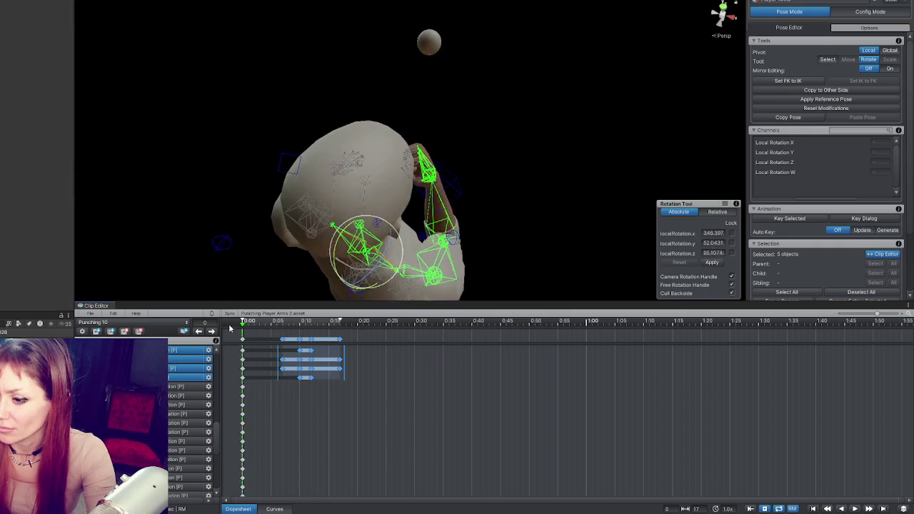
{"action": "key", "text": "space"}
{"action": "mouse_move", "coordinate": [347, 355]}
{"action": "left_mouse_down"}
{"action": "mouse_move", "coordinate": [433, 359]}
{"action": "mouse_move", "coordinate": [412, 359]}
{"action": "left_mouse_up"}
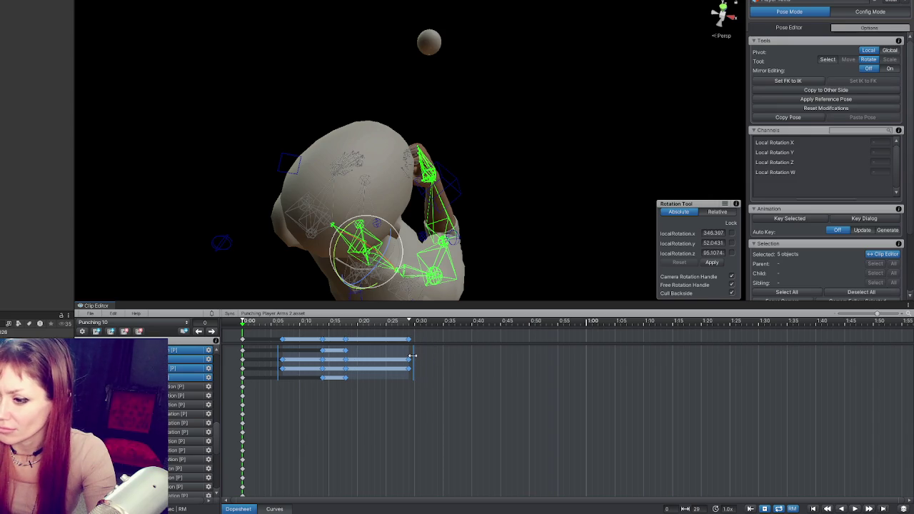
{"action": "left_click", "coordinate": [361, 335]}
{"action": "mouse_move", "coordinate": [323, 341]}
{"action": "left_mouse_down"}
{"action": "mouse_move", "coordinate": [334, 341]}
{"action": "mouse_move", "coordinate": [285, 341]}
{"action": "mouse_move", "coordinate": [352, 344]}
{"action": "left_mouse_up"}
{"action": "left_click", "coordinate": [353, 336]}
Play back the retimed clip and check the mid-punch pose.
{"action": "left_click", "coordinate": [243, 321]}
{"action": "key", "text": "space"}
{"action": "key", "text": "space"}
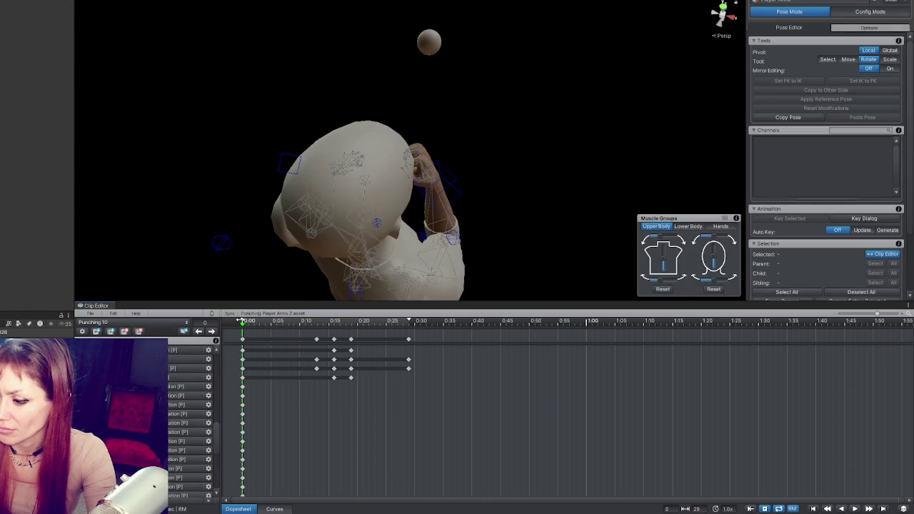
{"action": "mouse_move", "coordinate": [241, 320]}
{"action": "left_mouse_down"}
{"action": "mouse_move", "coordinate": [408, 322]}
{"action": "mouse_move", "coordinate": [241, 320]}
{"action": "left_mouse_up"}
{"action": "left_click", "coordinate": [353, 325]}
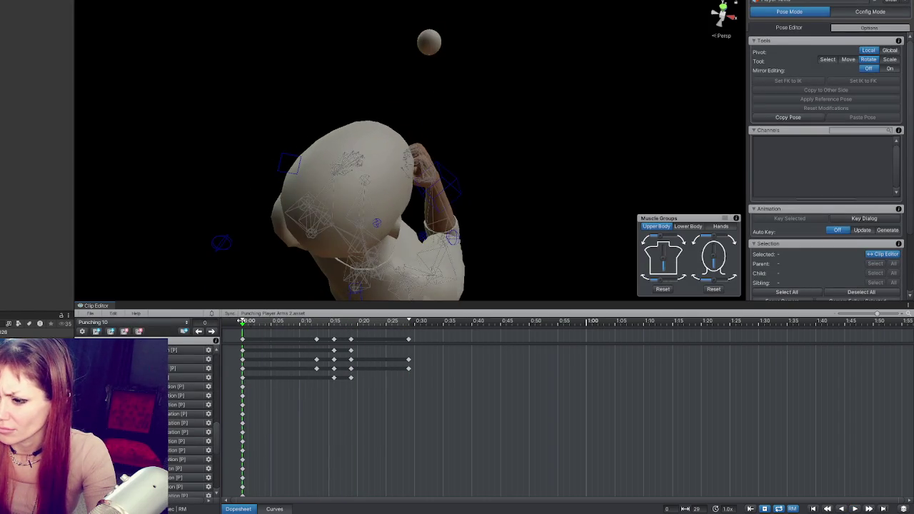
Move every track's final keys to frame 32, shift the middle punch keys earlier, and preview.
{"action": "key", "text": "ctrl+a"}
{"action": "left_click", "coordinate": [420, 322]}
{"action": "mouse_move", "coordinate": [407, 340]}
{"action": "left_mouse_down"}
{"action": "mouse_move", "coordinate": [368, 347]}
{"action": "mouse_move", "coordinate": [431, 342]}
{"action": "mouse_move", "coordinate": [307, 383]}
{"action": "left_mouse_up"}
{"action": "left_click", "coordinate": [301, 351]}
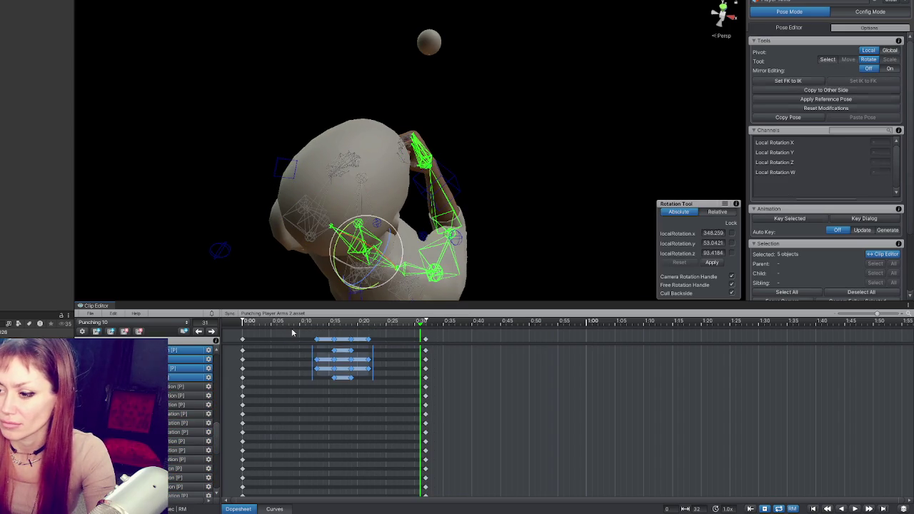
{"action": "left_click_drag", "start_coordinate": [334, 344], "coordinate": [321, 344]}
{"action": "left_click", "coordinate": [286, 322]}
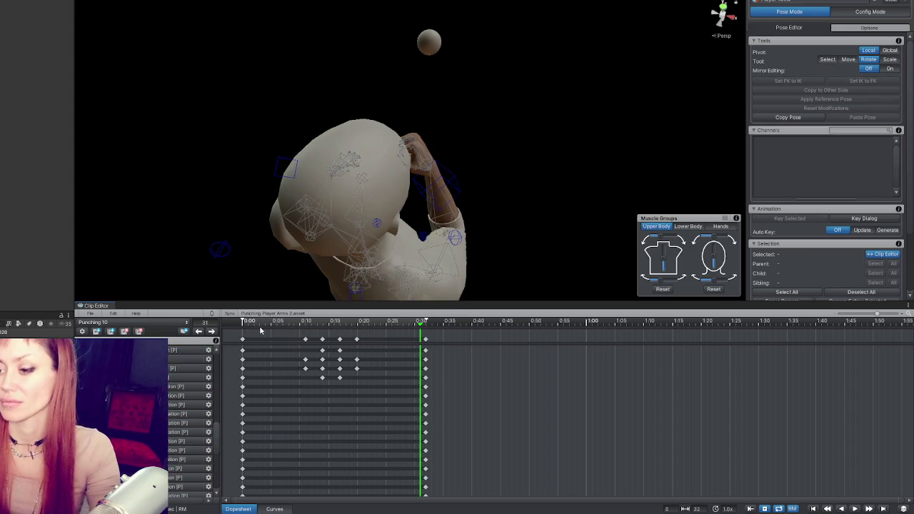
{"action": "key", "text": "space"}
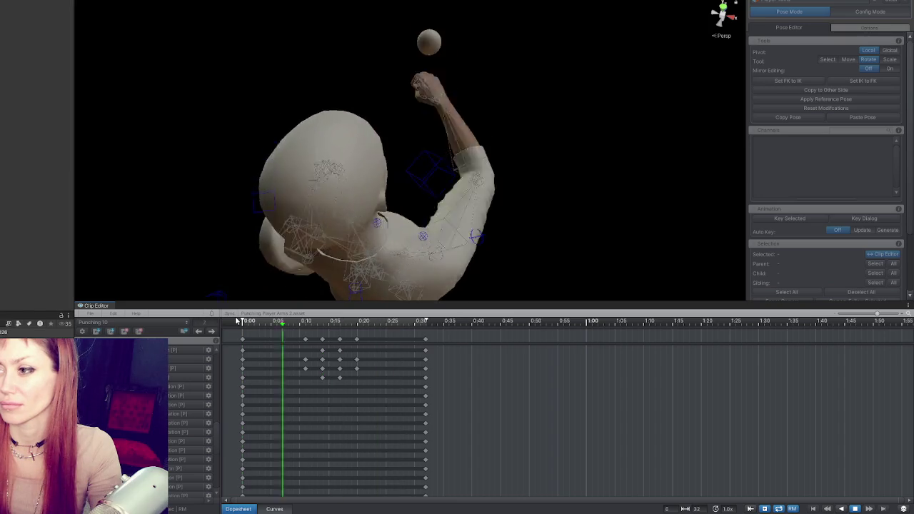
{"action": "key", "text": "space"}
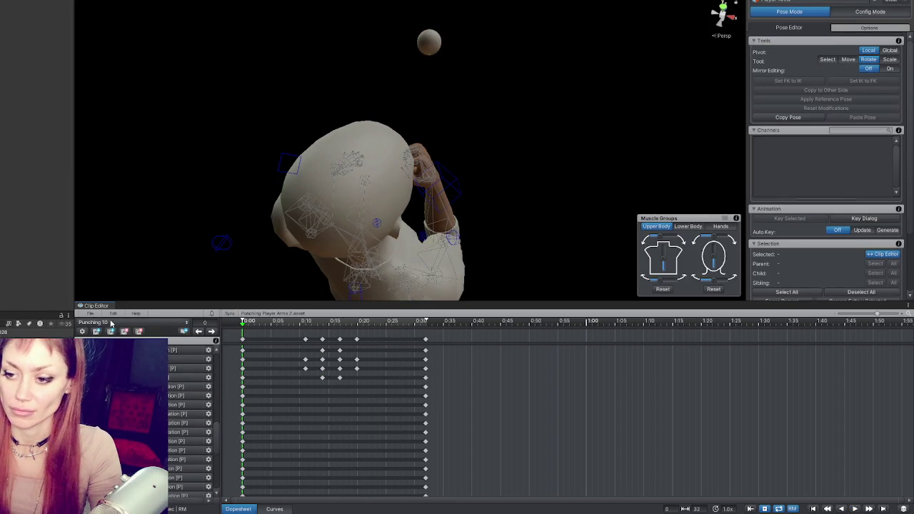
{"action": "left_click", "coordinate": [93, 315]}
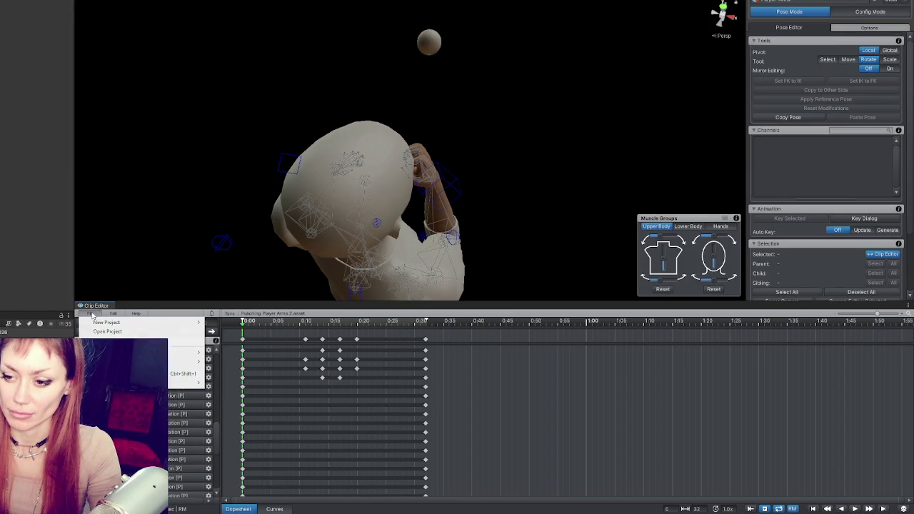
Export Punching 10 as the current clip and close the export log.
{"action": "mouse_move", "coordinate": [186, 382]}
{"action": "left_click", "coordinate": [228, 383]}
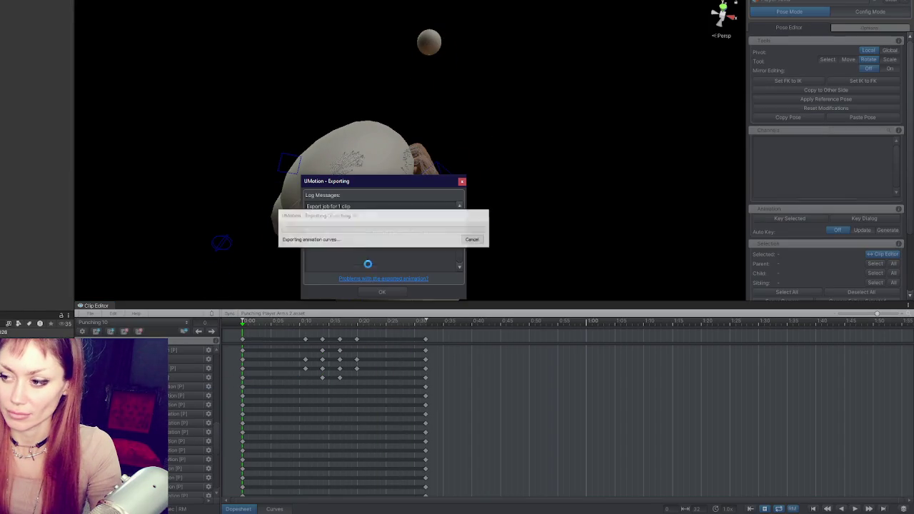
{"action": "left_click", "coordinate": [381, 292]}
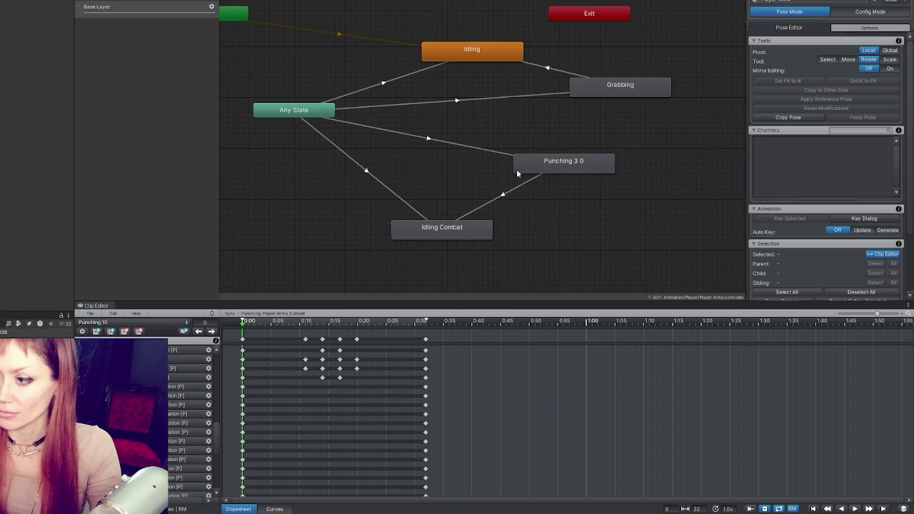
Bake root rotation, Y and XZ position into pose for Punching 3 0, then launch STRAIN in DEV MODE.
{"action": "left_click", "coordinate": [606, 89]}
{"action": "left_click", "coordinate": [569, 166]}
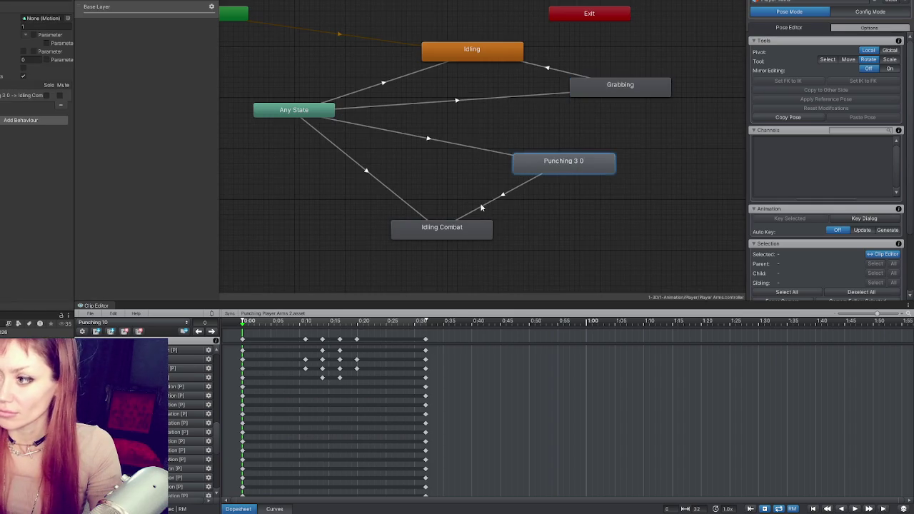
{"action": "double_click", "coordinate": [44, 17]}
{"action": "left_click", "coordinate": [24, 60]}
{"action": "left_click", "coordinate": [24, 96]}
{"action": "left_click", "coordinate": [23, 132]}
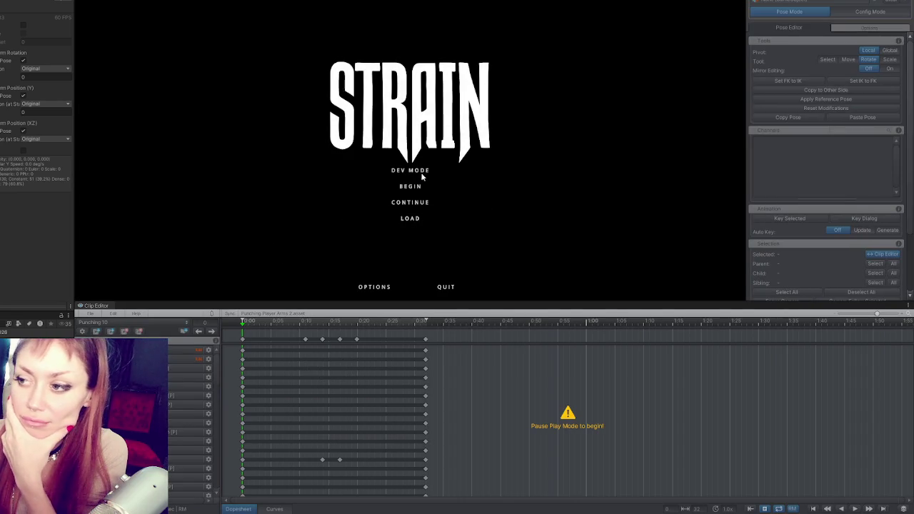
{"action": "left_click", "coordinate": [420, 172]}
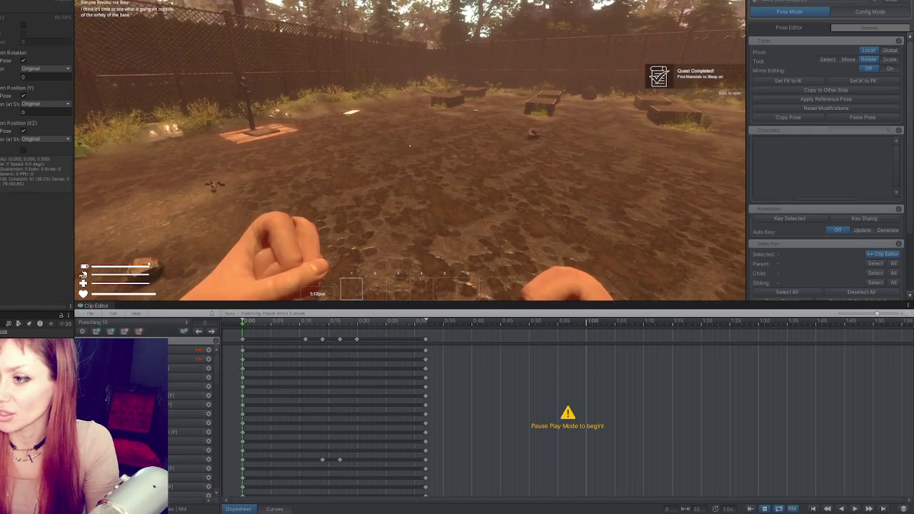
Throw ten test punches in STRAIN, then pause the game and exit Play Mode.
{"action": "key", "text": "Escape"}
{"action": "key", "text": "Escape"}
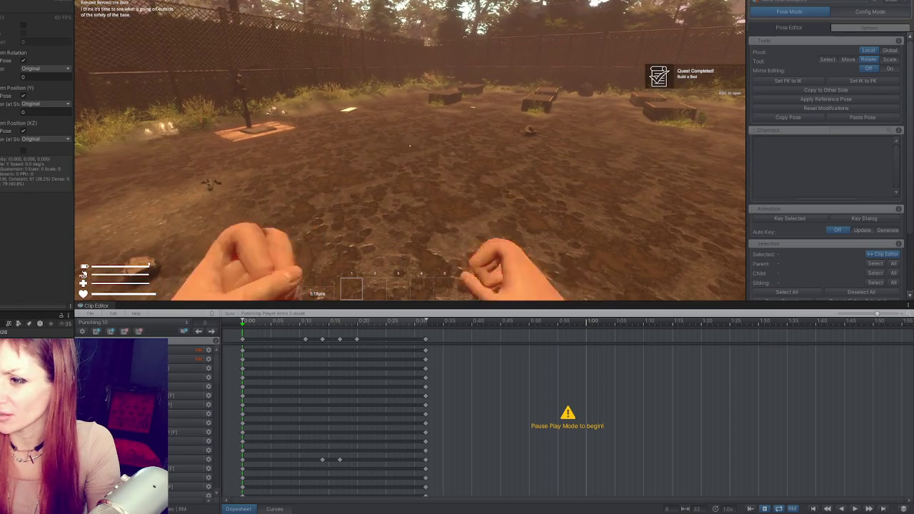
{"action": "left_click", "coordinate": [409, 145]}
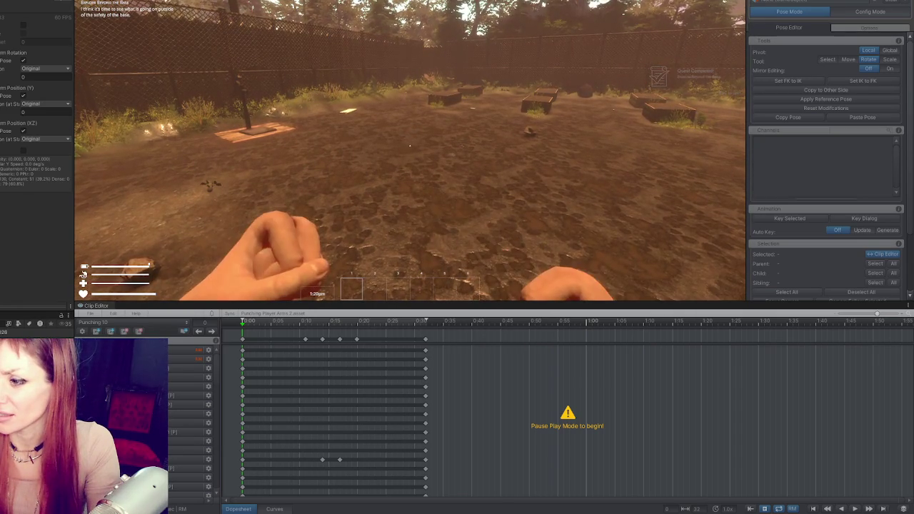
{"action": "left_click", "coordinate": [410, 146]}
{"action": "left_click", "coordinate": [410, 146]}
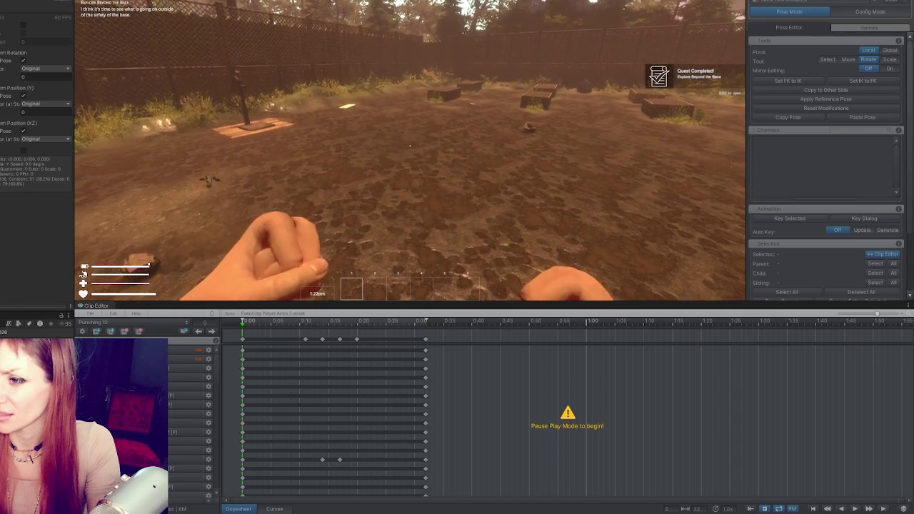
{"action": "left_click", "coordinate": [409, 146]}
{"action": "left_click", "coordinate": [410, 146]}
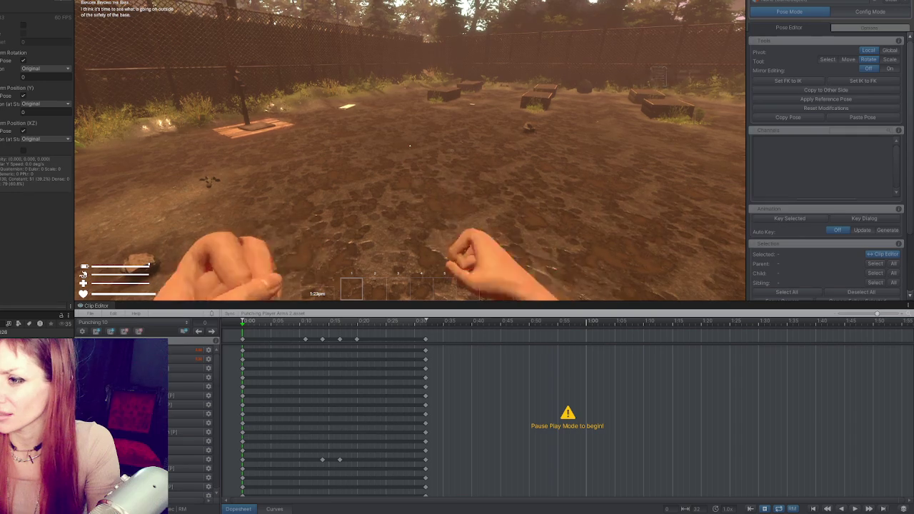
{"action": "left_click", "coordinate": [410, 145]}
{"action": "left_click", "coordinate": [409, 146]}
{"action": "left_click", "coordinate": [409, 145]}
{"action": "left_click", "coordinate": [410, 146]}
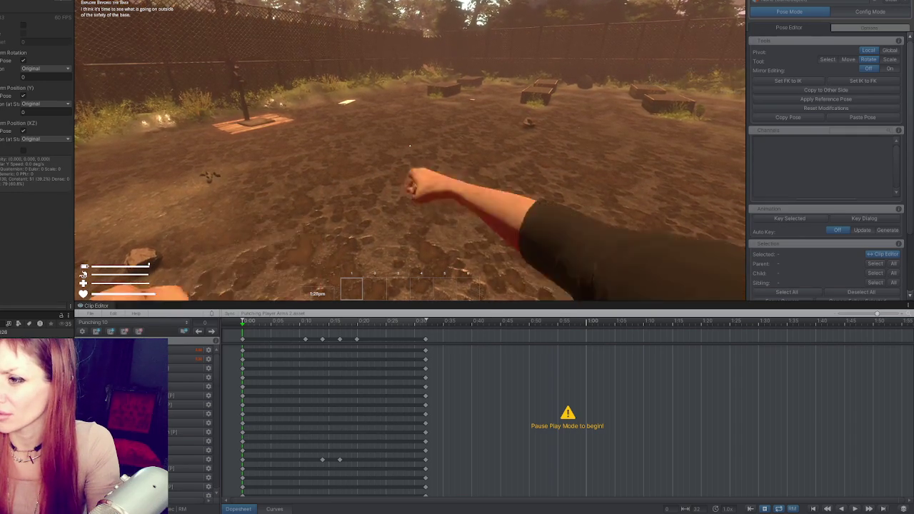
{"action": "left_click", "coordinate": [409, 146]}
{"action": "key", "text": "Escape"}
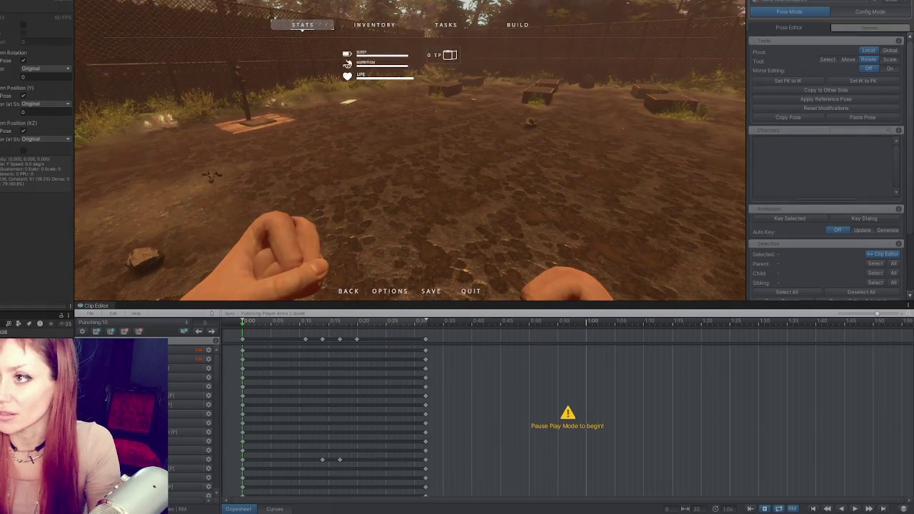
{"action": "key", "text": "ctrl+p"}
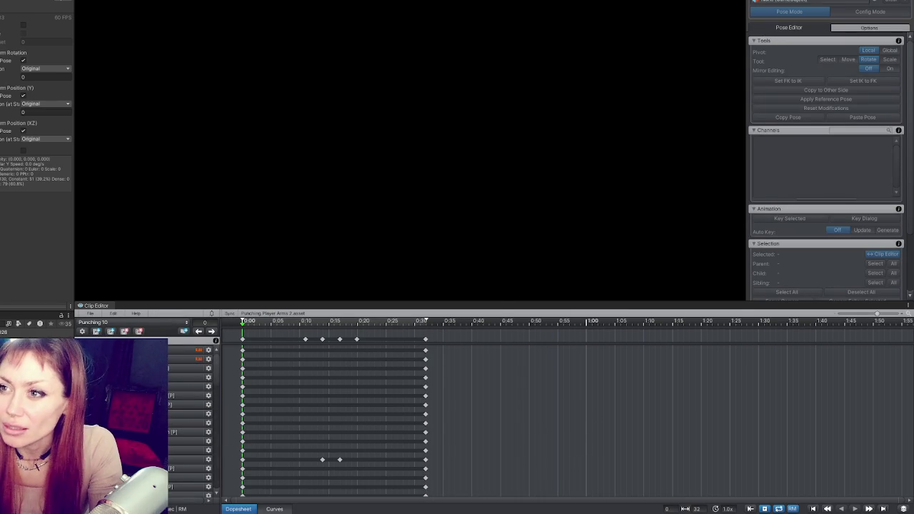
In Pose Mode, rotate Character1_RightArm at the ~0:09 punch pose and review frames near 0:13.
{"action": "mouse_move", "coordinate": [343, 242]}
{"action": "left_mouse_down"}
{"action": "mouse_move", "coordinate": [265, 159]}
{"action": "mouse_move", "coordinate": [321, 137]}
{"action": "mouse_move", "coordinate": [247, 159]}
{"action": "mouse_move", "coordinate": [285, 234]}
{"action": "left_mouse_up"}
{"action": "mouse_move", "coordinate": [252, 325]}
{"action": "left_mouse_down"}
{"action": "mouse_move", "coordinate": [302, 321]}
{"action": "mouse_move", "coordinate": [45, 281]}
{"action": "left_mouse_up"}
{"action": "left_click", "coordinate": [785, 8]}
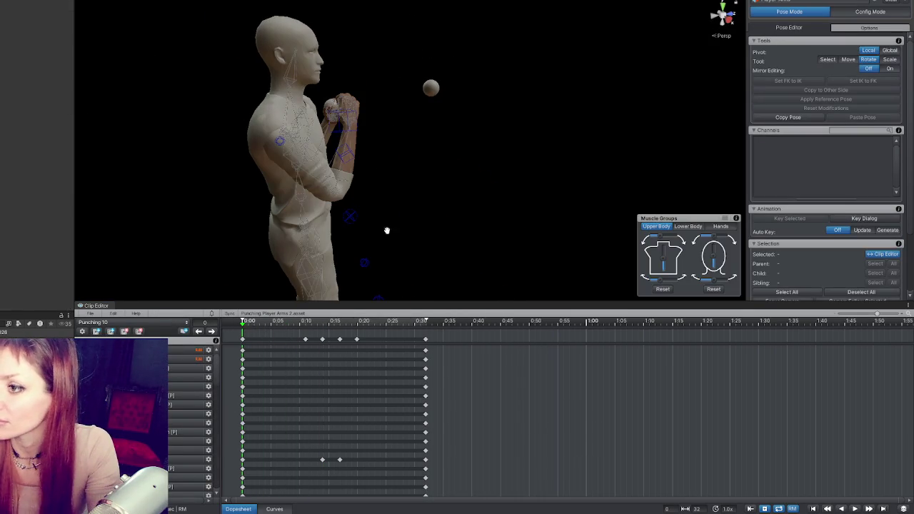
{"action": "left_click_drag", "start_coordinate": [273, 323], "coordinate": [306, 326]}
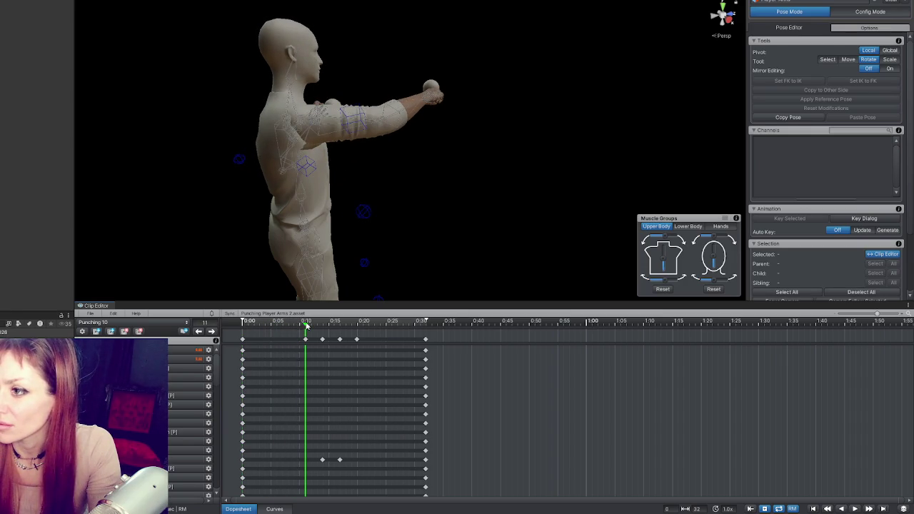
{"action": "left_click", "coordinate": [363, 124]}
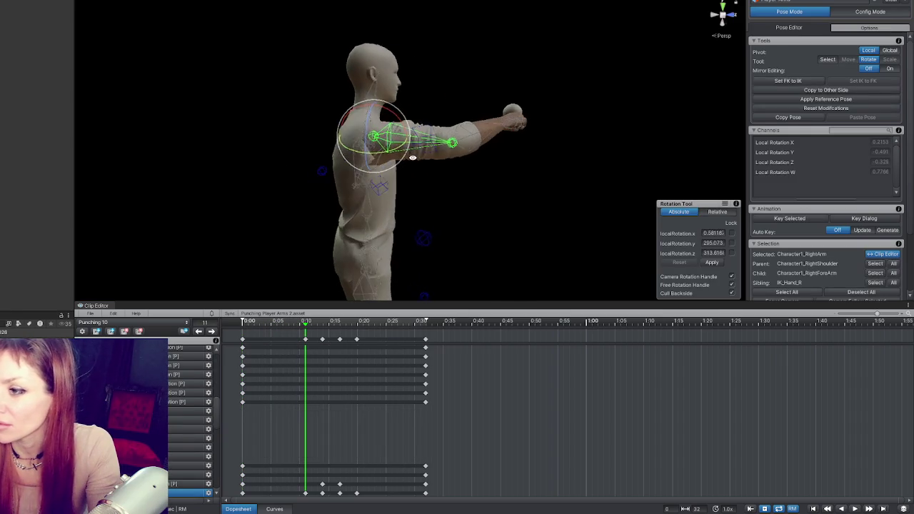
{"action": "left_click_drag", "start_coordinate": [384, 162], "coordinate": [437, 250]}
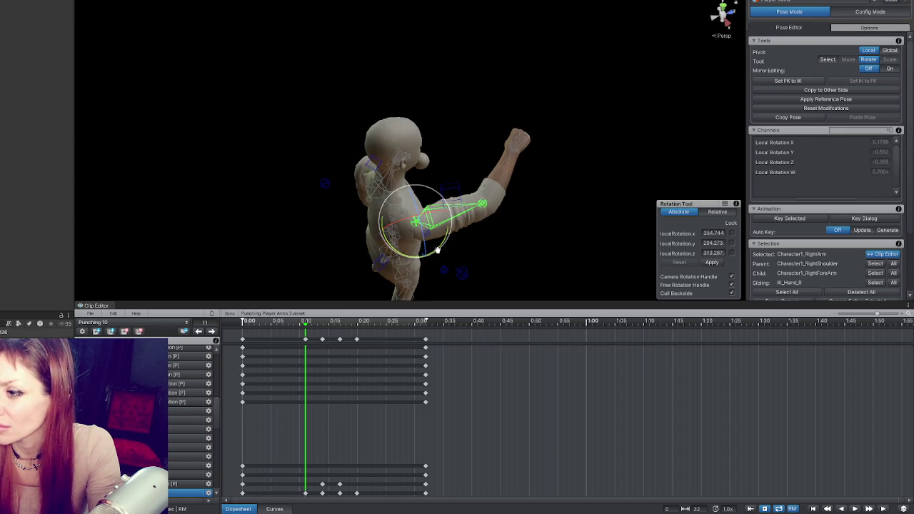
{"action": "mouse_move", "coordinate": [314, 334]}
{"action": "left_mouse_down"}
{"action": "mouse_move", "coordinate": [252, 334]}
{"action": "mouse_move", "coordinate": [367, 336]}
{"action": "mouse_move", "coordinate": [300, 335]}
{"action": "mouse_move", "coordinate": [351, 335]}
{"action": "left_mouse_up"}
{"action": "left_click", "coordinate": [333, 340]}
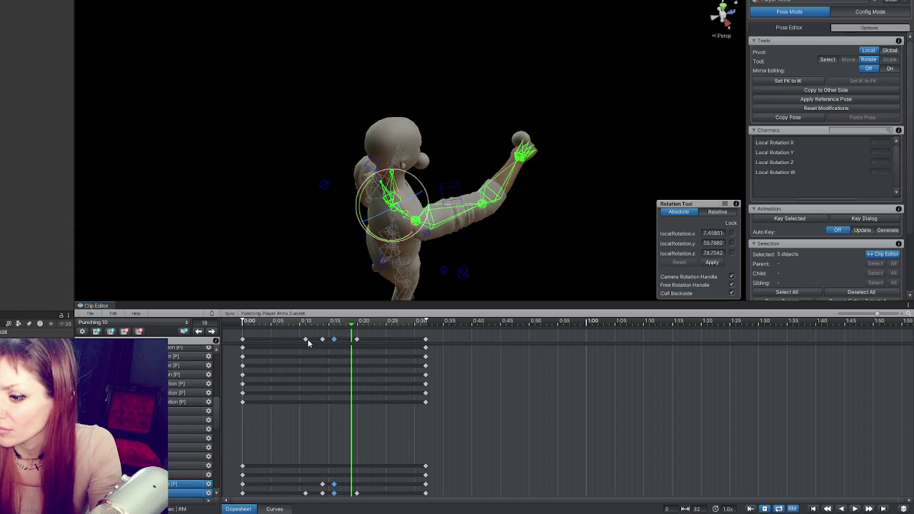
Select all Punching 10 keys and stretch them from 0:32 out to 0:45.
{"action": "left_click", "coordinate": [211, 331]}
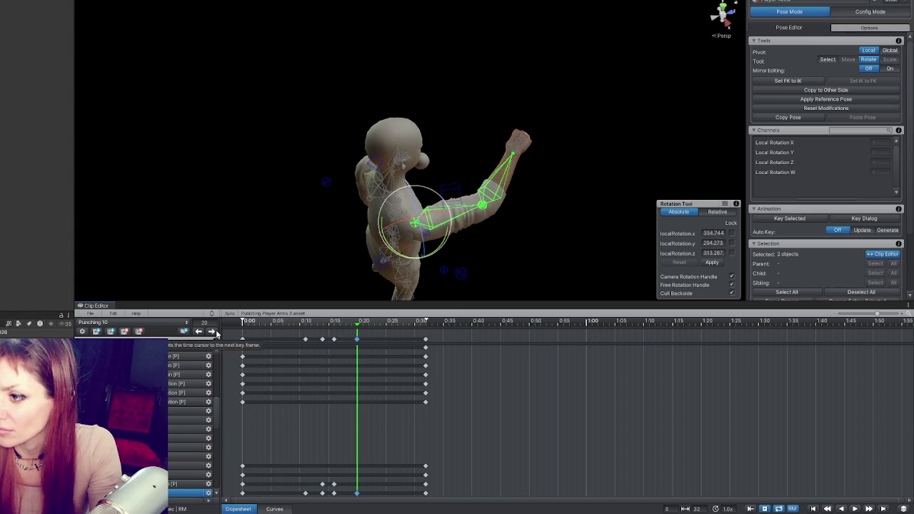
{"action": "key", "text": "ctrl+a"}
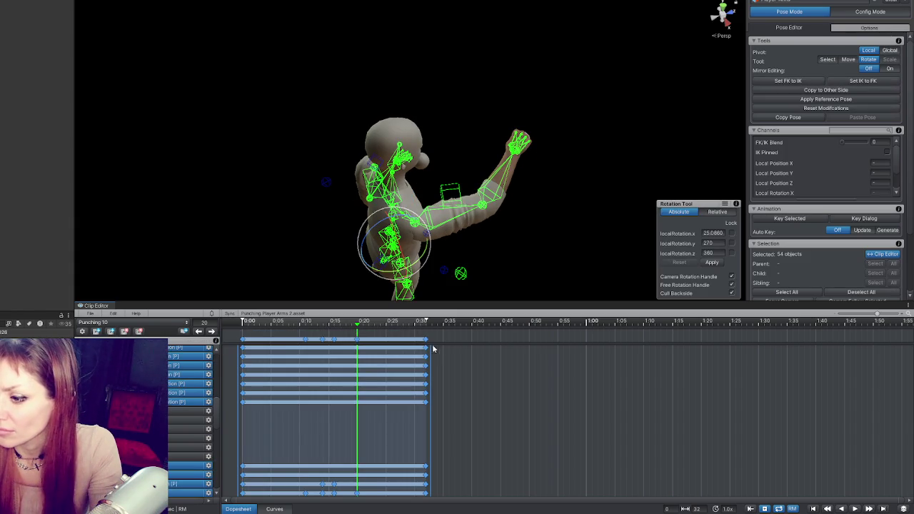
{"action": "left_click_drag", "start_coordinate": [431, 353], "coordinate": [507, 362]}
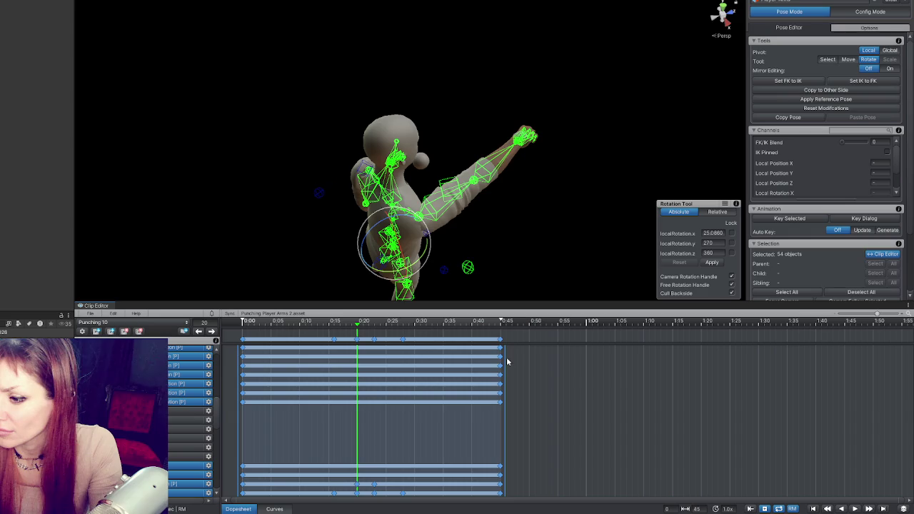
{"action": "left_click", "coordinate": [412, 296]}
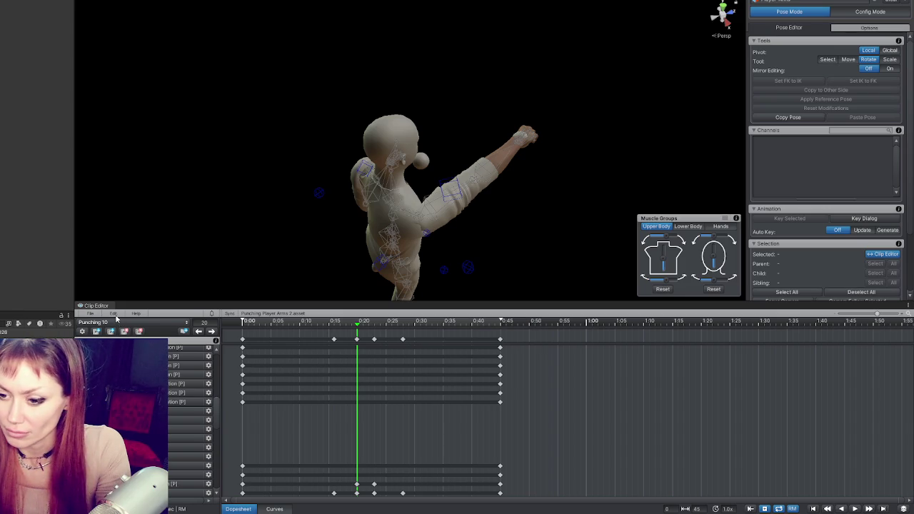
{"action": "left_click", "coordinate": [90, 314]}
Export Punching 10 and set it as the Grabbing state's motion.
{"action": "mouse_move", "coordinate": [182, 375]}
{"action": "left_click", "coordinate": [268, 392]}
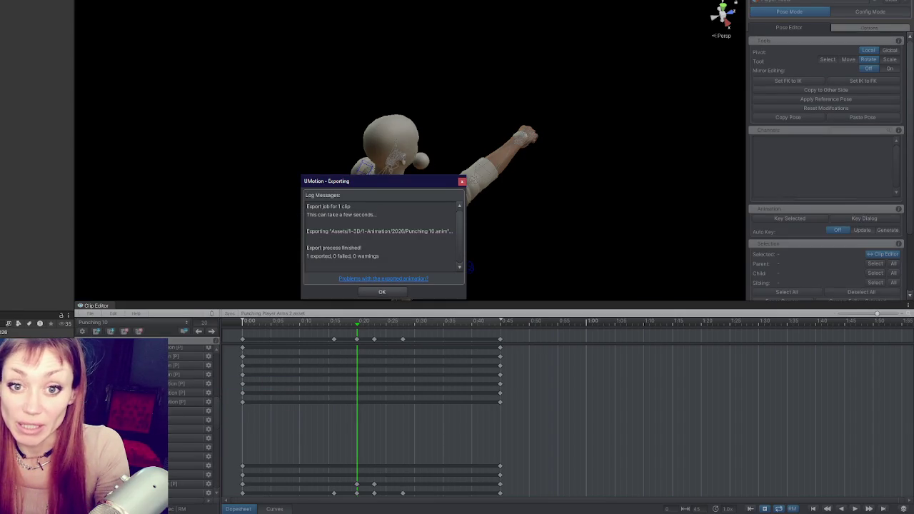
{"action": "left_click", "coordinate": [370, 293]}
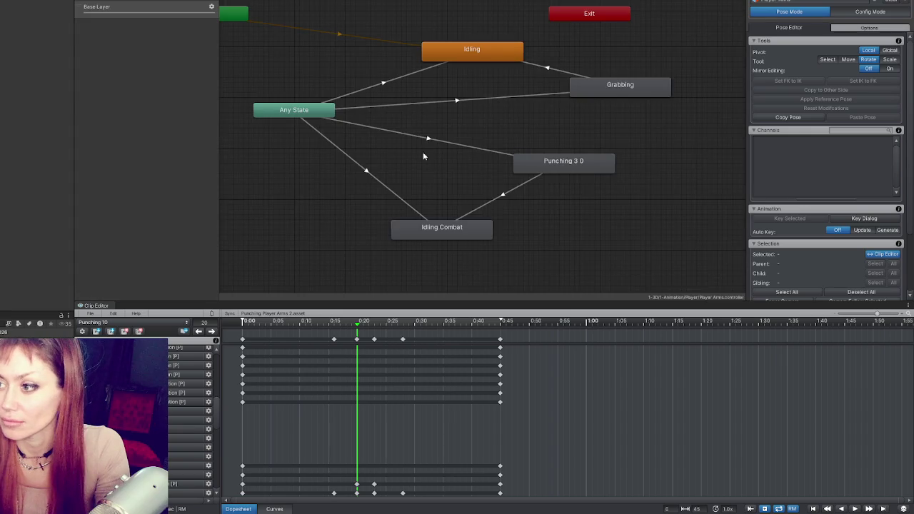
{"action": "left_click", "coordinate": [593, 97]}
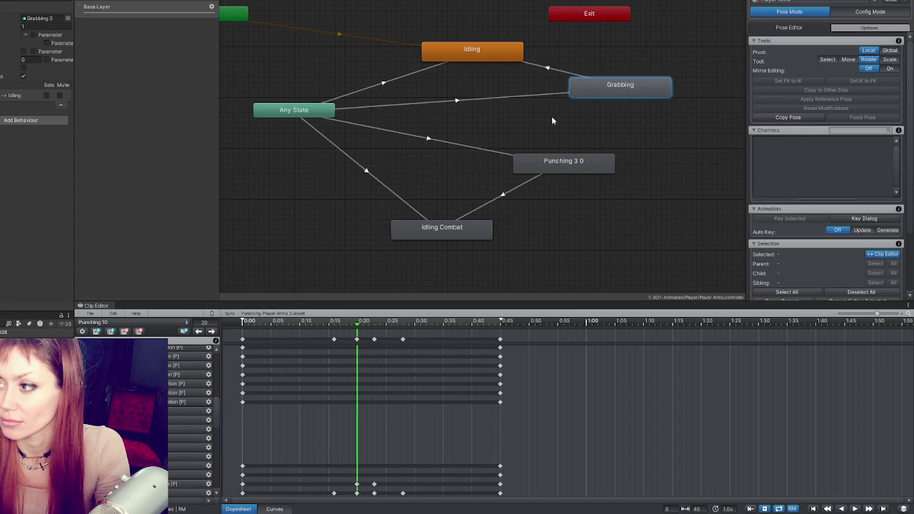
{"action": "left_click", "coordinate": [48, 20]}
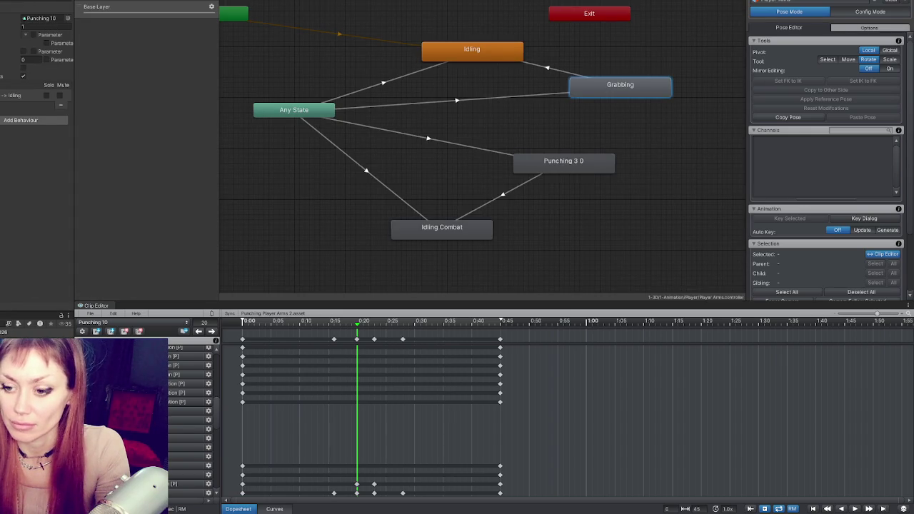
Tick all Bake Into Pose boxes (XZ position, Y position, rotation) on Punching 3 0's clip.
{"action": "left_click", "coordinate": [567, 171]}
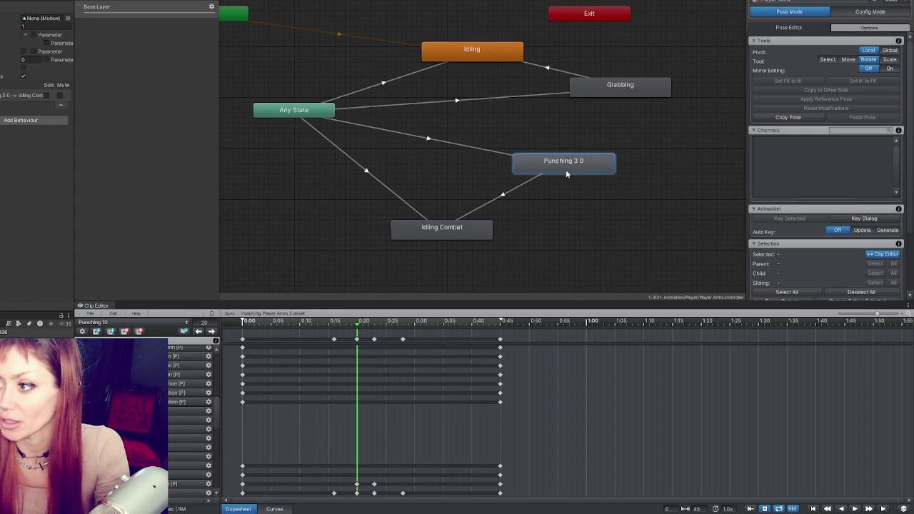
{"action": "left_click", "coordinate": [44, 20]}
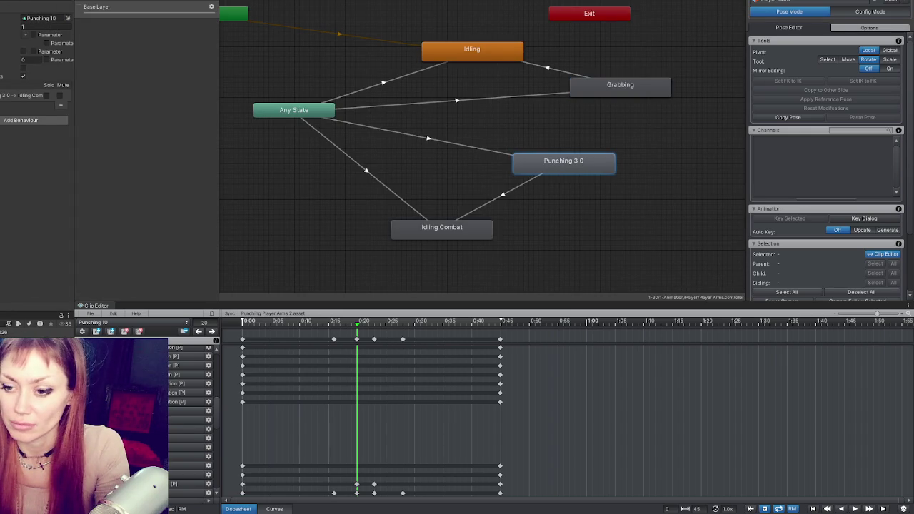
{"action": "double_click", "coordinate": [44, 20]}
{"action": "left_click", "coordinate": [23, 130]}
{"action": "left_click", "coordinate": [24, 95]}
{"action": "left_click", "coordinate": [24, 60]}
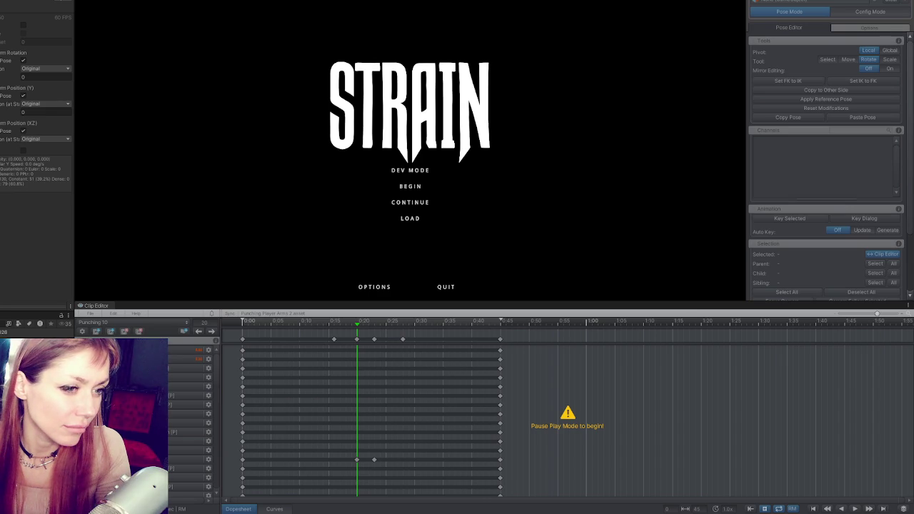
Start STRAIN in DEV MODE, throw eighteen test punches, and open the in-game menu.
{"action": "left_click", "coordinate": [413, 171]}
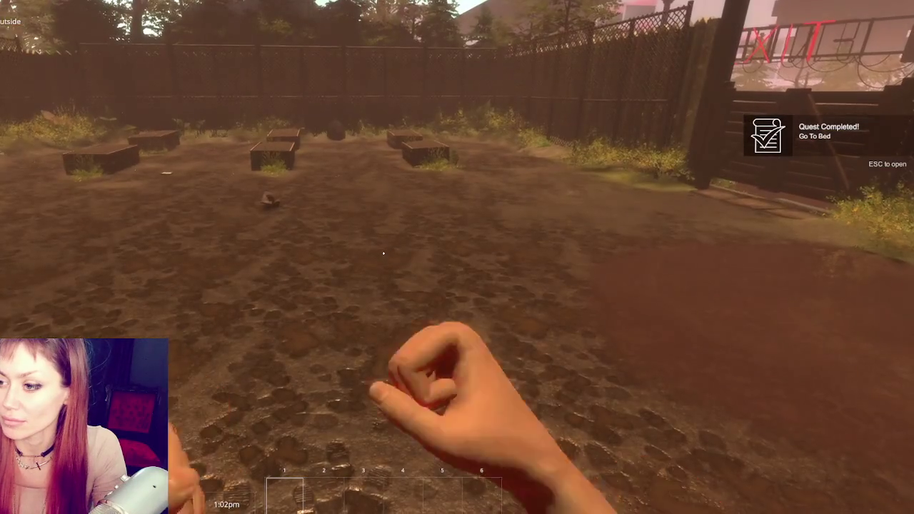
{"action": "left_click", "coordinate": [383, 253]}
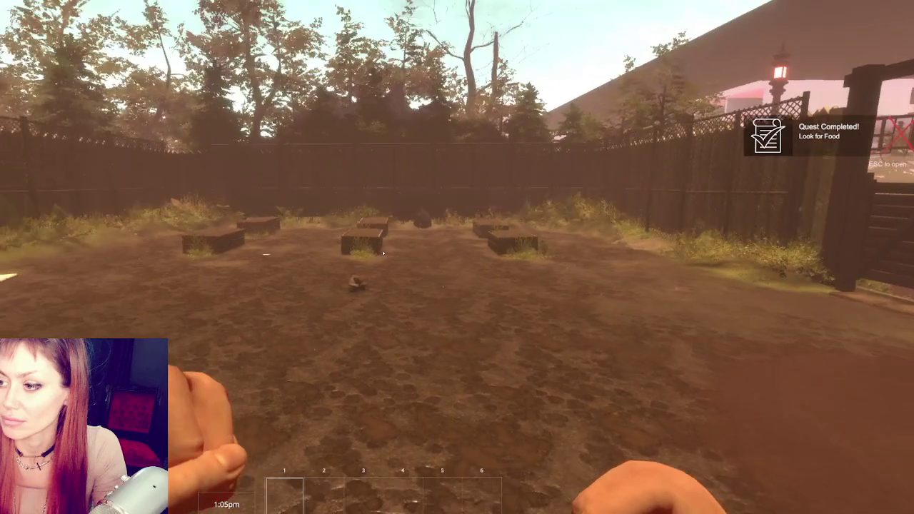
{"action": "left_click", "coordinate": [383, 253]}
{"action": "left_click", "coordinate": [383, 252]}
{"action": "left_click", "coordinate": [383, 253]}
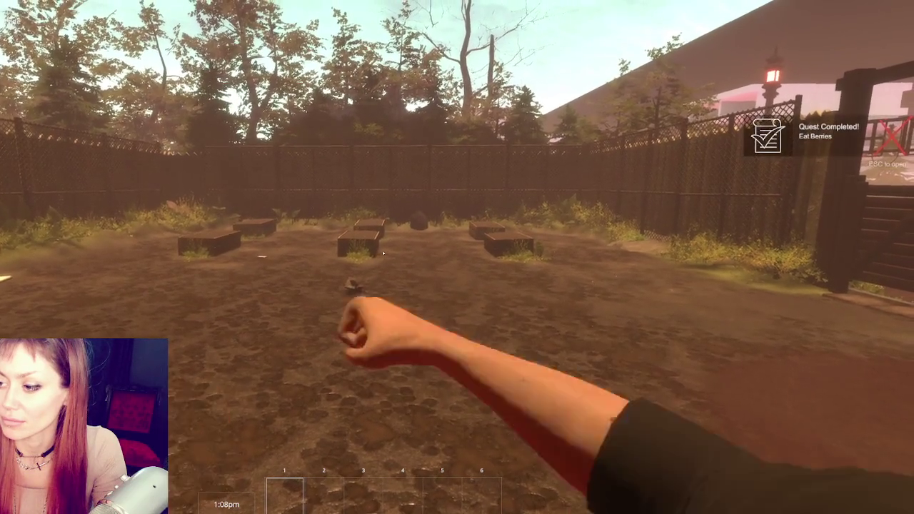
{"action": "left_click", "coordinate": [383, 253]}
{"action": "left_click", "coordinate": [383, 253]}
{"action": "left_click", "coordinate": [382, 253]}
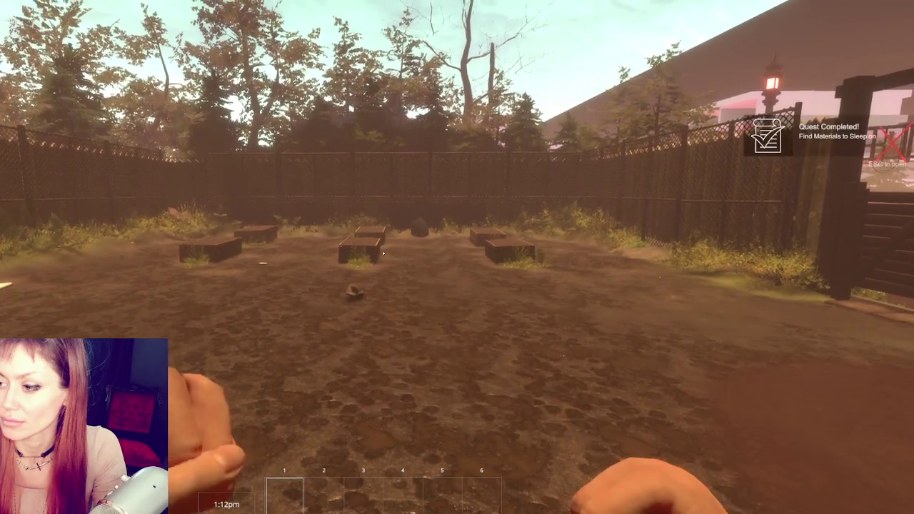
{"action": "left_click", "coordinate": [383, 252]}
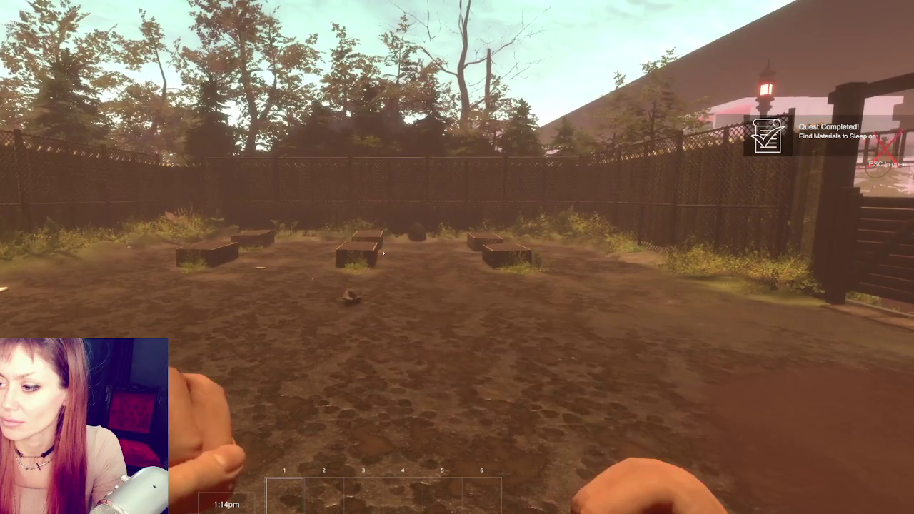
{"action": "left_click", "coordinate": [383, 253]}
{"action": "left_click", "coordinate": [383, 253]}
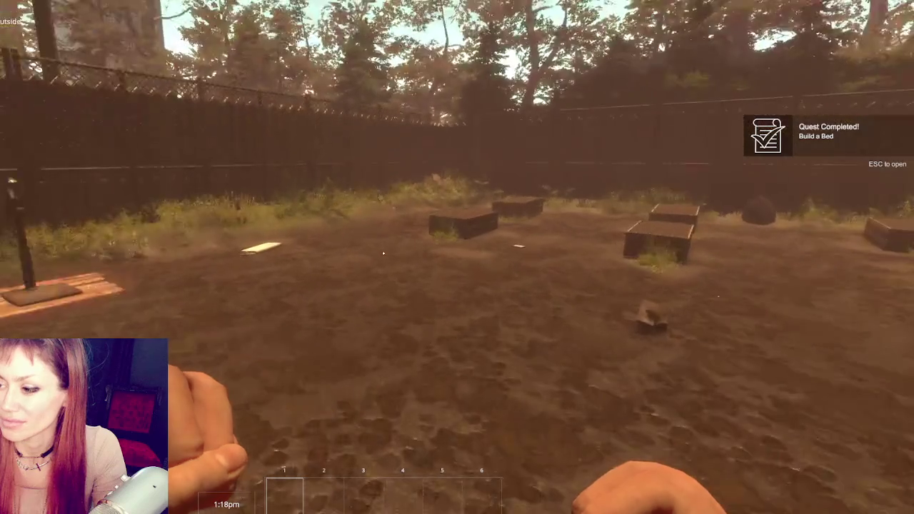
{"action": "left_click", "coordinate": [383, 253]}
{"action": "left_click", "coordinate": [383, 252]}
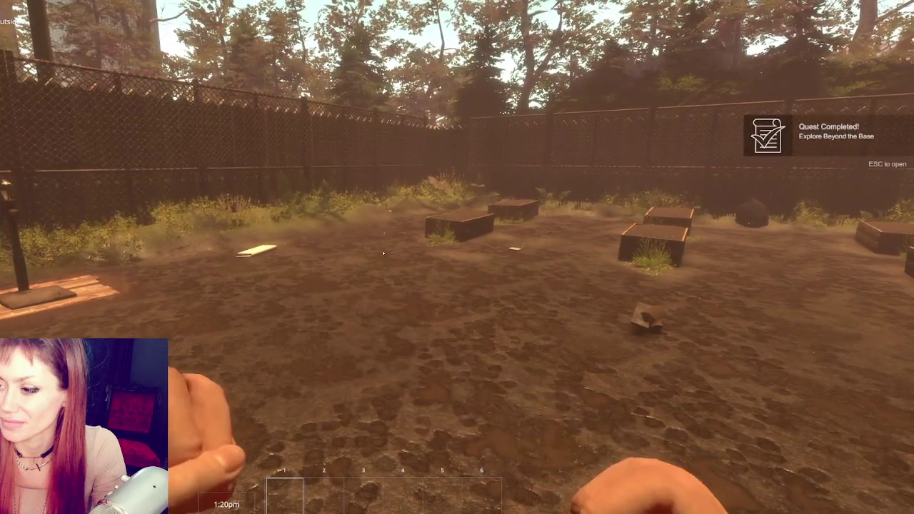
{"action": "left_click", "coordinate": [383, 253]}
{"action": "left_click", "coordinate": [383, 253]}
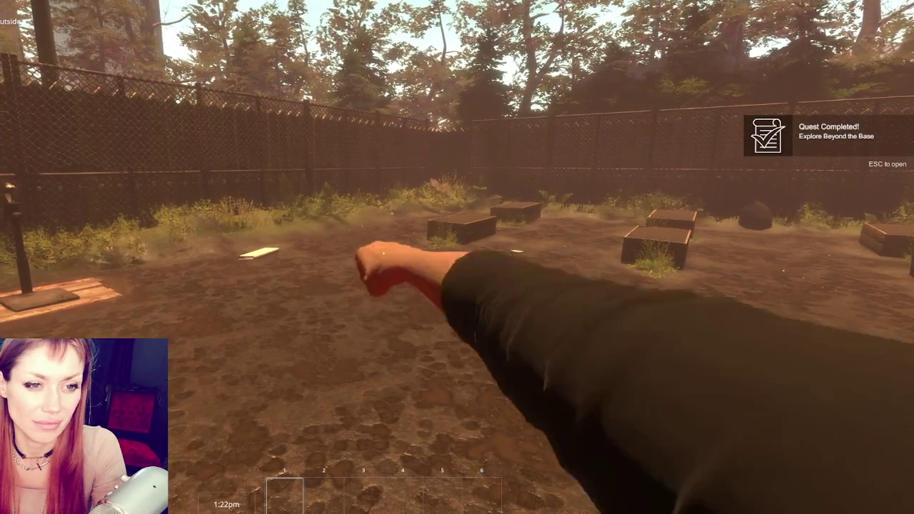
{"action": "left_click", "coordinate": [383, 253]}
{"action": "left_click", "coordinate": [382, 253]}
{"action": "left_click", "coordinate": [383, 252]}
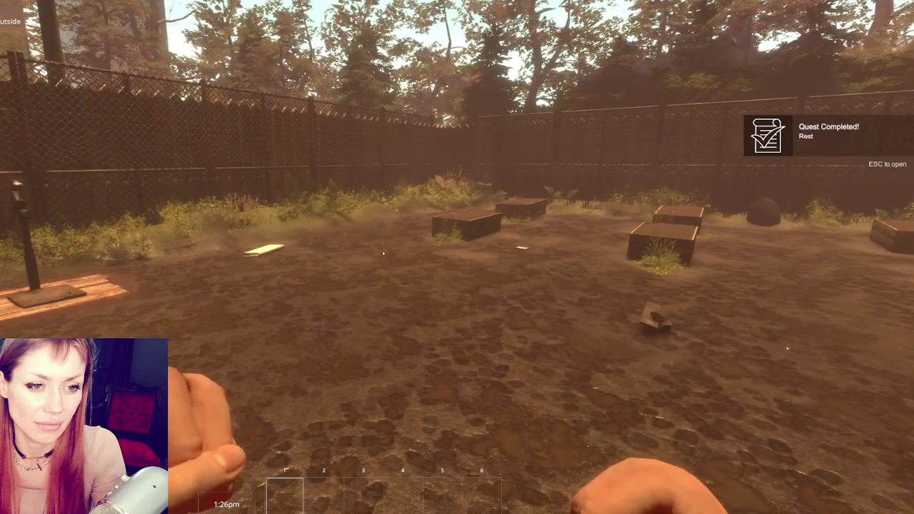
{"action": "left_click", "coordinate": [382, 252]}
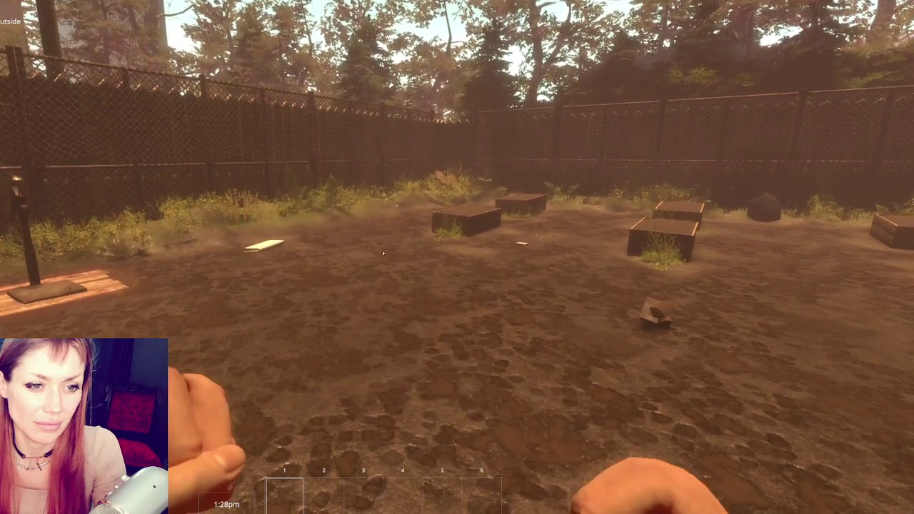
{"action": "key", "text": "Escape"}
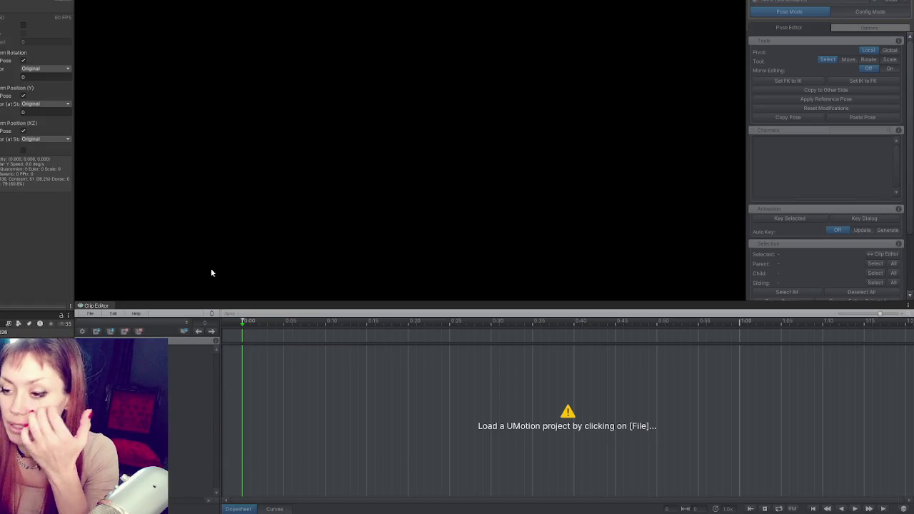
Reopen the Punching Player Arms 3 project from the recent projects list.
{"action": "left_click", "coordinate": [100, 316]}
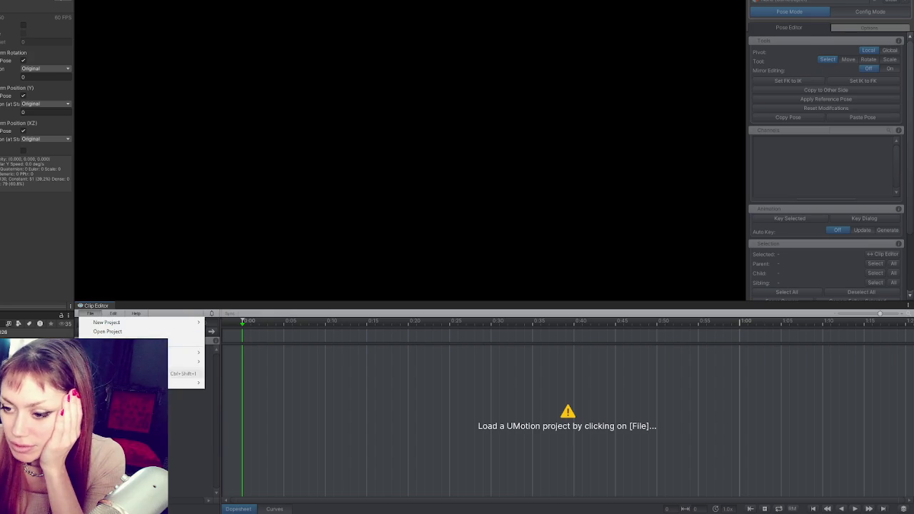
{"action": "left_click", "coordinate": [89, 315]}
{"action": "left_click", "coordinate": [90, 315]}
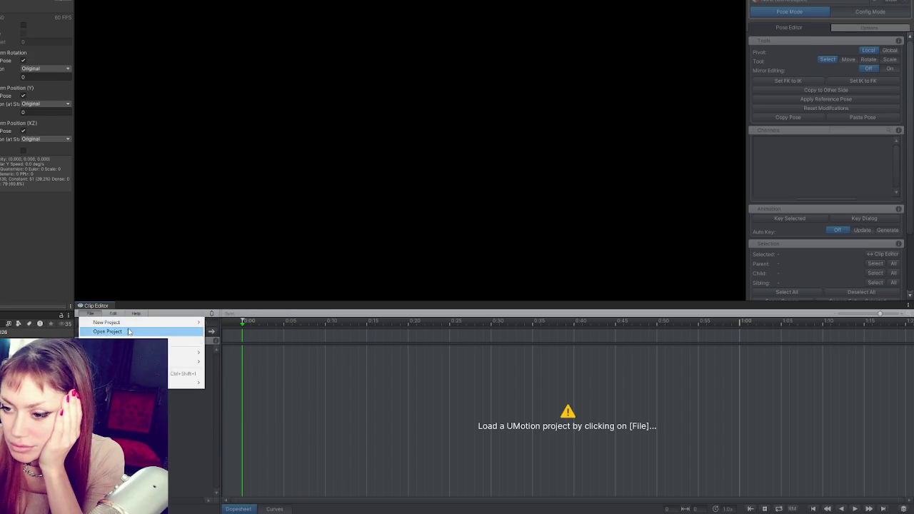
{"action": "left_click", "coordinate": [186, 331]}
{"action": "left_click", "coordinate": [90, 314]}
{"action": "mouse_move", "coordinate": [185, 330]}
{"action": "left_click", "coordinate": [249, 351]}
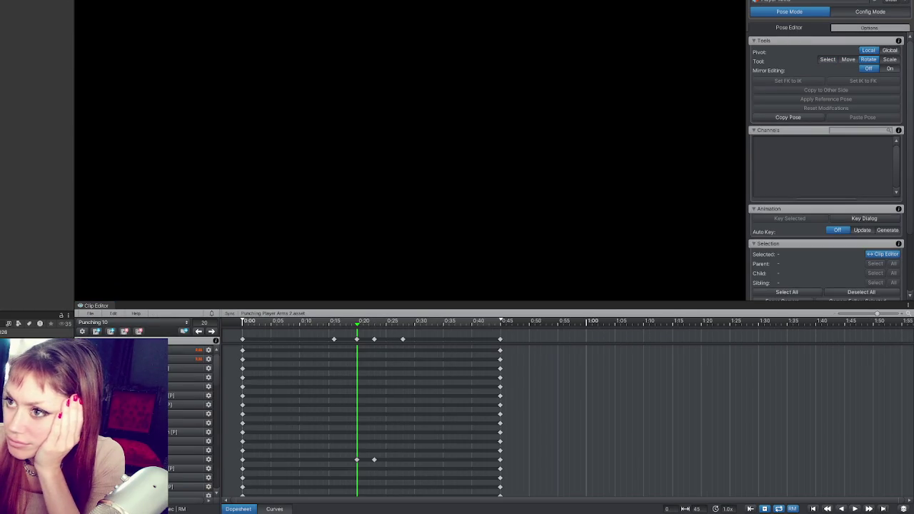
{"action": "mouse_move", "coordinate": [323, 323]}
{"action": "left_mouse_down"}
{"action": "mouse_move", "coordinate": [278, 323]}
{"action": "mouse_move", "coordinate": [392, 326]}
{"action": "mouse_move", "coordinate": [347, 326]}
{"action": "mouse_move", "coordinate": [340, 336]}
{"action": "mouse_move", "coordinate": [366, 338]}
{"action": "left_mouse_up"}
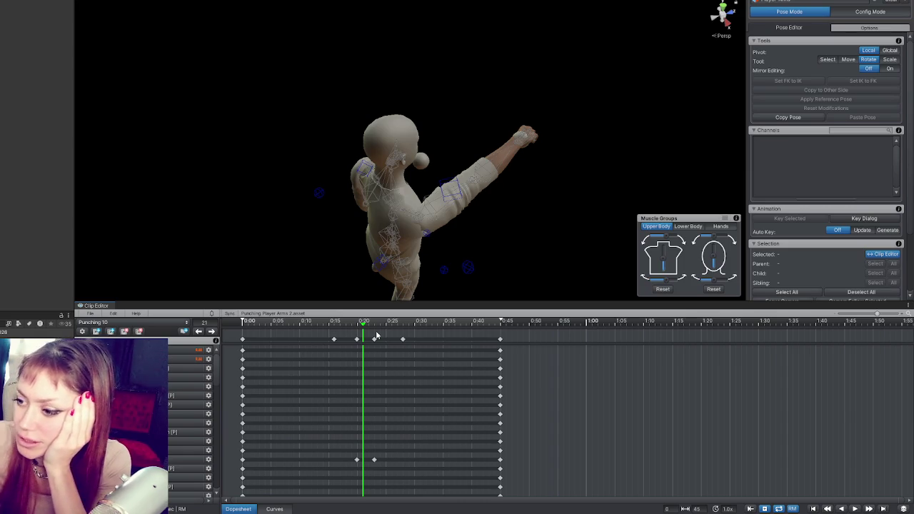
{"action": "left_click", "coordinate": [334, 328]}
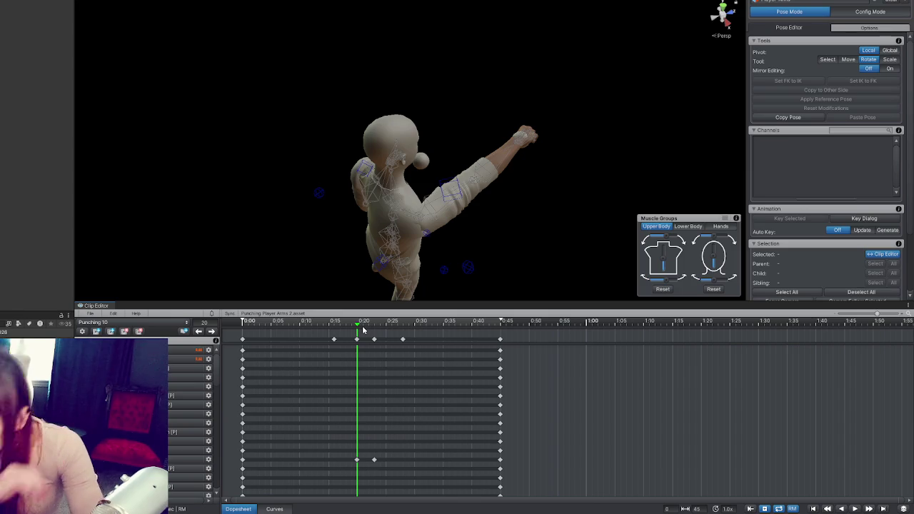
{"action": "mouse_move", "coordinate": [352, 325]}
{"action": "left_mouse_down"}
{"action": "mouse_move", "coordinate": [326, 325]}
{"action": "mouse_move", "coordinate": [374, 324]}
{"action": "mouse_move", "coordinate": [298, 323]}
{"action": "mouse_move", "coordinate": [367, 323]}
{"action": "mouse_move", "coordinate": [319, 327]}
{"action": "mouse_move", "coordinate": [329, 245]}
{"action": "mouse_move", "coordinate": [364, 264]}
{"action": "mouse_move", "coordinate": [322, 264]}
{"action": "mouse_move", "coordinate": [407, 266]}
{"action": "mouse_move", "coordinate": [243, 280]}
{"action": "mouse_move", "coordinate": [337, 286]}
{"action": "mouse_move", "coordinate": [474, 274]}
{"action": "mouse_move", "coordinate": [243, 266]}
{"action": "mouse_move", "coordinate": [333, 261]}
{"action": "mouse_move", "coordinate": [265, 262]}
{"action": "mouse_move", "coordinate": [321, 251]}
{"action": "mouse_move", "coordinate": [391, 254]}
{"action": "mouse_move", "coordinate": [341, 257]}
{"action": "mouse_move", "coordinate": [386, 270]}
{"action": "mouse_move", "coordinate": [345, 273]}
{"action": "mouse_move", "coordinate": [392, 274]}
{"action": "mouse_move", "coordinate": [345, 275]}
{"action": "mouse_move", "coordinate": [362, 282]}
{"action": "mouse_move", "coordinate": [345, 284]}
{"action": "left_mouse_up"}
{"action": "scroll", "coordinate": [324, 138], "scroll_direction": "down", "scroll_amount": 5}
{"action": "scroll", "coordinate": [324, 137], "scroll_direction": "up", "scroll_amount": 1}
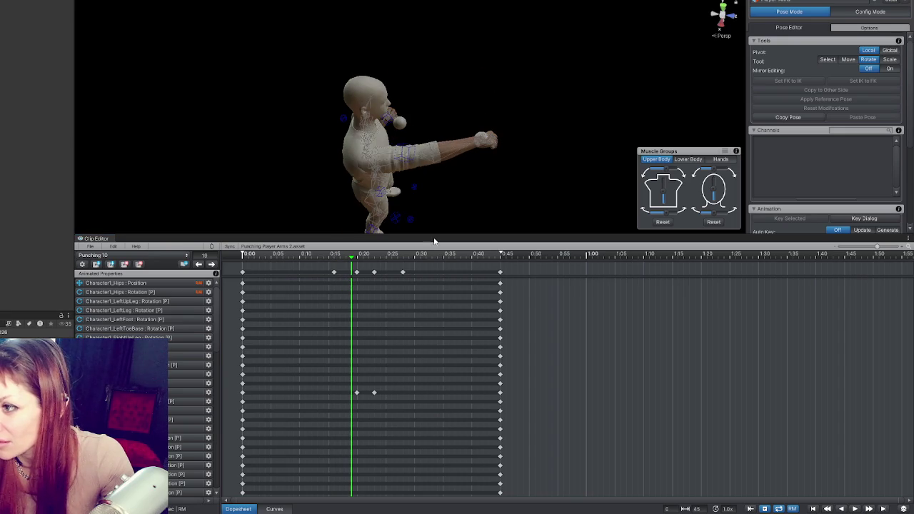
Key the left arm at 0:05 and rotate it back into a wound-up pose.
{"action": "mouse_move", "coordinate": [351, 260]}
{"action": "left_mouse_down"}
{"action": "mouse_move", "coordinate": [334, 261]}
{"action": "mouse_move", "coordinate": [363, 266]}
{"action": "mouse_move", "coordinate": [287, 272]}
{"action": "left_mouse_up"}
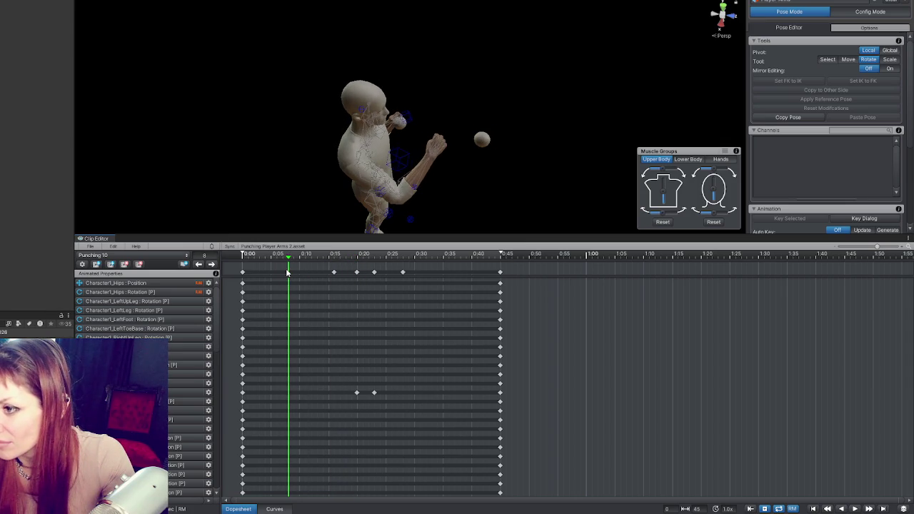
{"action": "mouse_move", "coordinate": [374, 223]}
{"action": "left_mouse_down"}
{"action": "mouse_move", "coordinate": [403, 111]}
{"action": "mouse_move", "coordinate": [427, 77]}
{"action": "mouse_move", "coordinate": [516, 180]}
{"action": "left_mouse_up"}
{"action": "left_click", "coordinate": [404, 111]}
{"action": "key", "text": "k"}
{"action": "left_click_drag", "start_coordinate": [451, 156], "coordinate": [446, 153]}
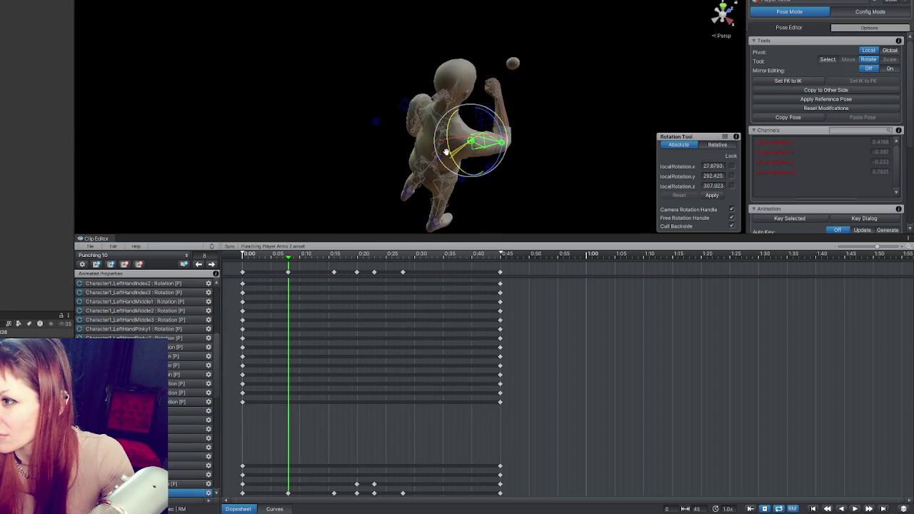
Select the hand and forearm bone, preview the punch, and display its rotation curves.
{"action": "left_click", "coordinate": [498, 110]}
{"action": "mouse_move", "coordinate": [498, 110]}
{"action": "left_mouse_down"}
{"action": "mouse_move", "coordinate": [372, 132]}
{"action": "mouse_move", "coordinate": [435, 107]}
{"action": "mouse_move", "coordinate": [390, 147]}
{"action": "mouse_move", "coordinate": [483, 118]}
{"action": "mouse_move", "coordinate": [450, 121]}
{"action": "left_mouse_up"}
{"action": "left_click", "coordinate": [444, 104]}
{"action": "mouse_move", "coordinate": [277, 257]}
{"action": "left_mouse_down"}
{"action": "mouse_move", "coordinate": [243, 255]}
{"action": "mouse_move", "coordinate": [397, 255]}
{"action": "mouse_move", "coordinate": [265, 254]}
{"action": "left_mouse_up"}
{"action": "key", "text": "space"}
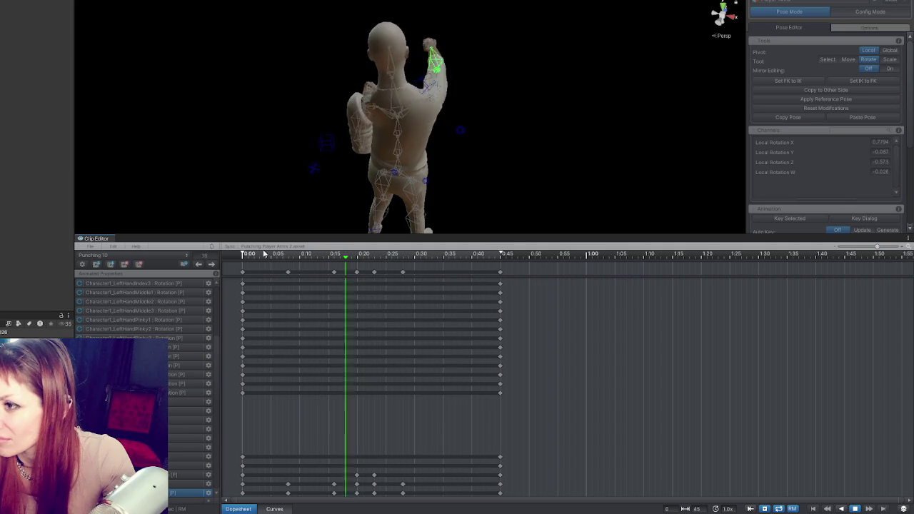
{"action": "key", "text": "space"}
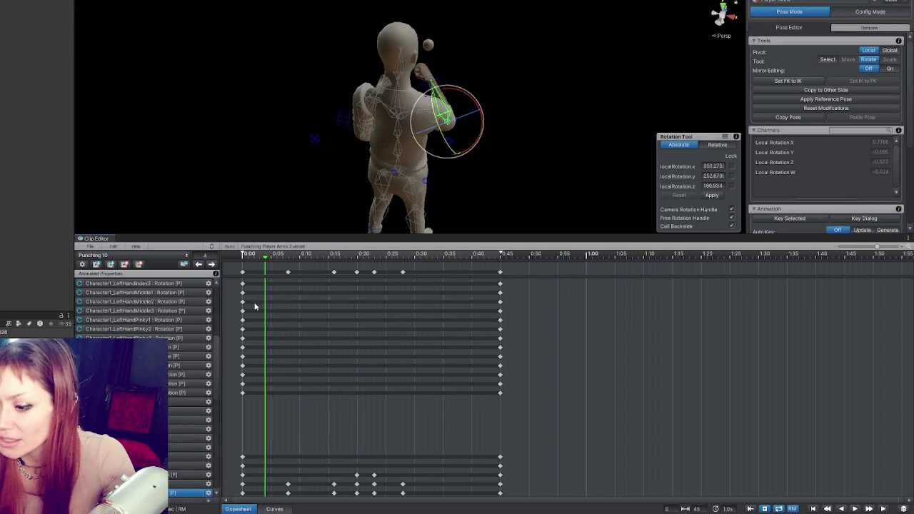
{"action": "left_click", "coordinate": [283, 509]}
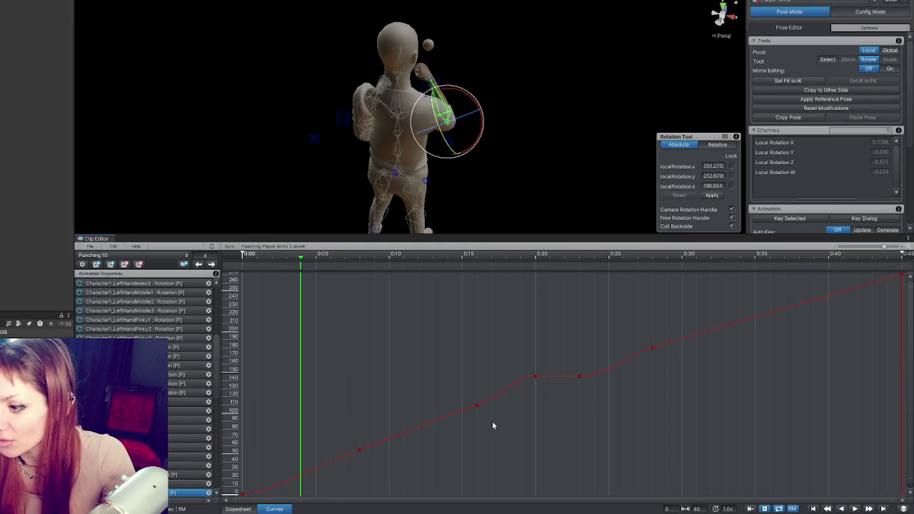
Stretch a key's tangent to smooth the arm curve, then reselect the arm bone.
{"action": "scroll", "coordinate": [669, 364], "scroll_direction": "down", "scroll_amount": 2}
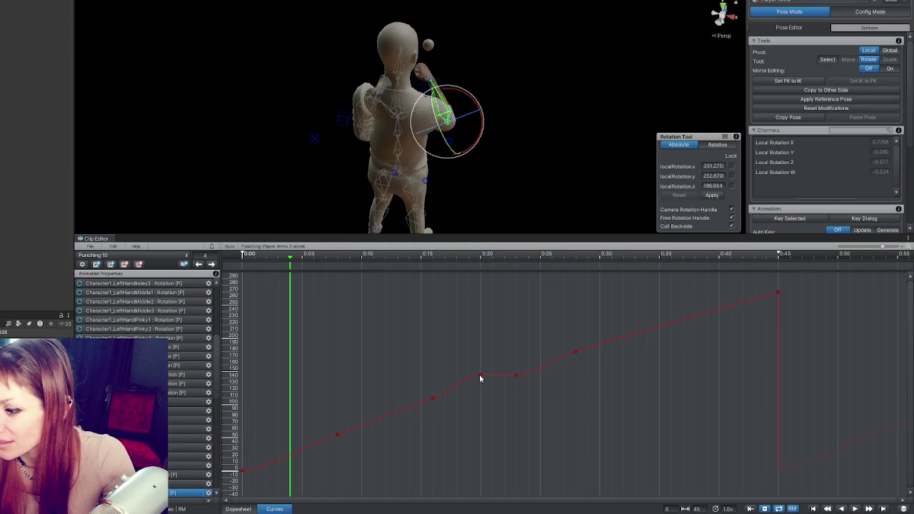
{"action": "left_click_drag", "start_coordinate": [450, 395], "coordinate": [457, 394]}
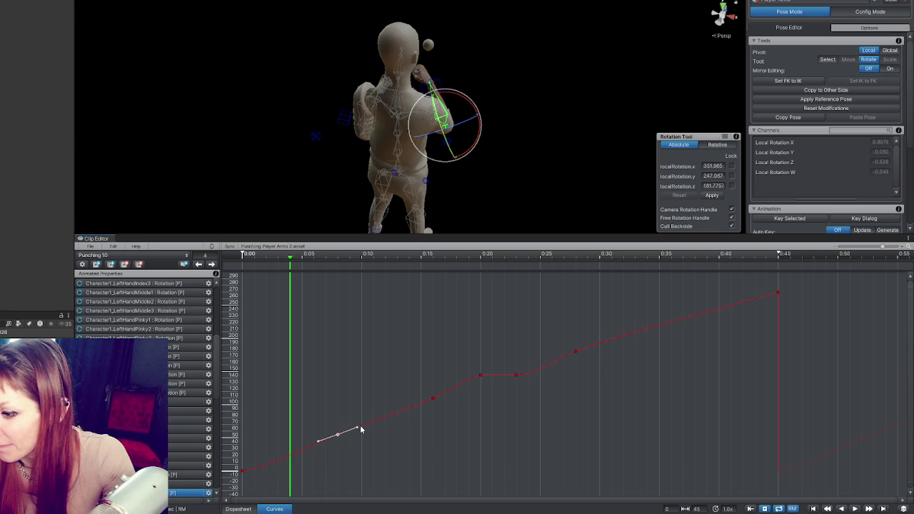
{"action": "left_click", "coordinate": [457, 90]}
{"action": "left_click", "coordinate": [388, 143]}
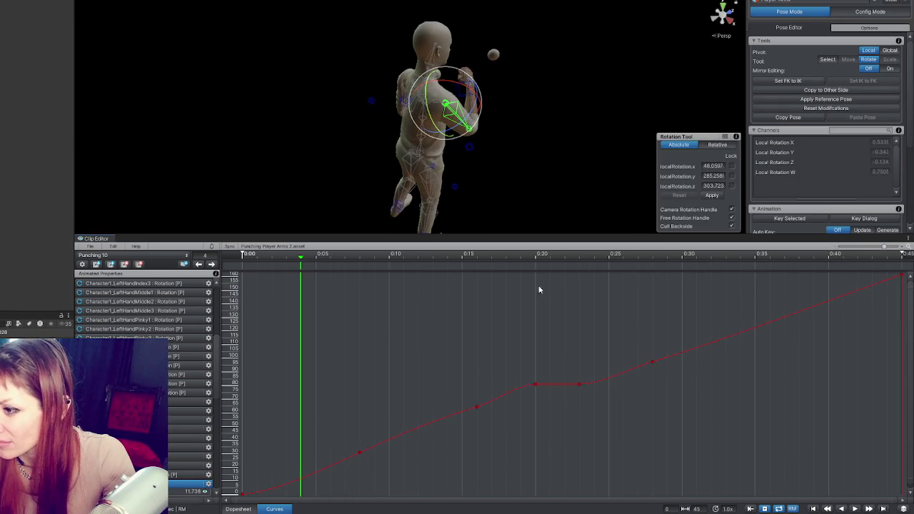
Scrub around frame 20 to check the pose, then go back to the Dopesheet.
{"action": "left_click", "coordinate": [522, 258]}
{"action": "left_click_drag", "start_coordinate": [478, 263], "coordinate": [533, 266]}
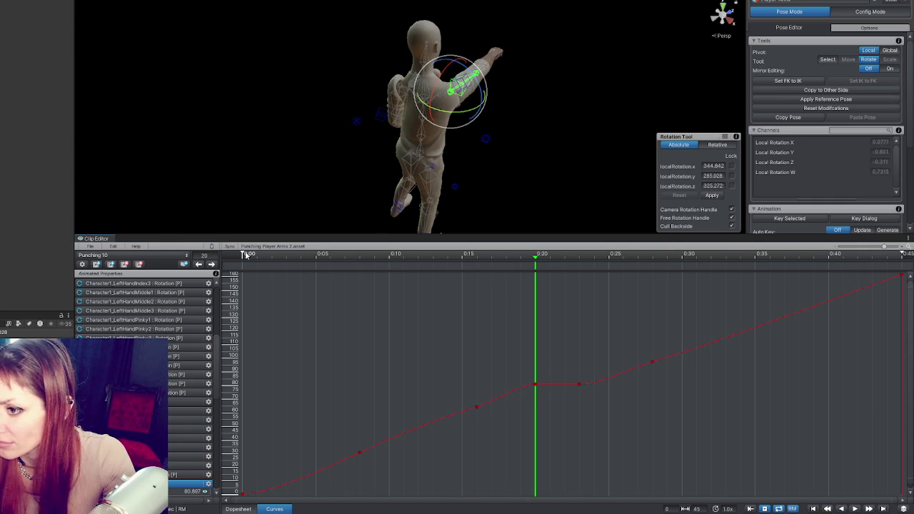
{"action": "left_click", "coordinate": [255, 508]}
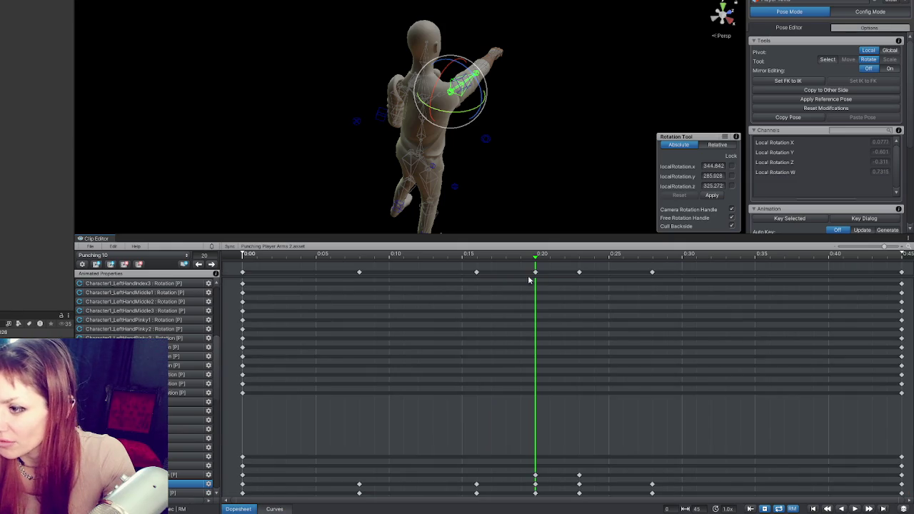
Try deleting the arm keys at 0:20, play the punch, then restore them and replay.
{"action": "scroll", "coordinate": [492, 289], "scroll_direction": "down", "scroll_amount": 3}
{"action": "left_click", "coordinate": [423, 273]}
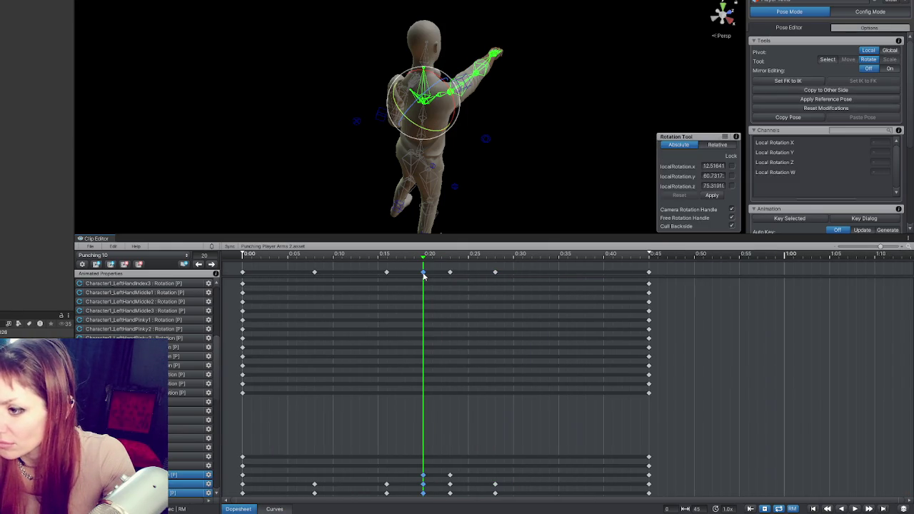
{"action": "key", "text": "Delete"}
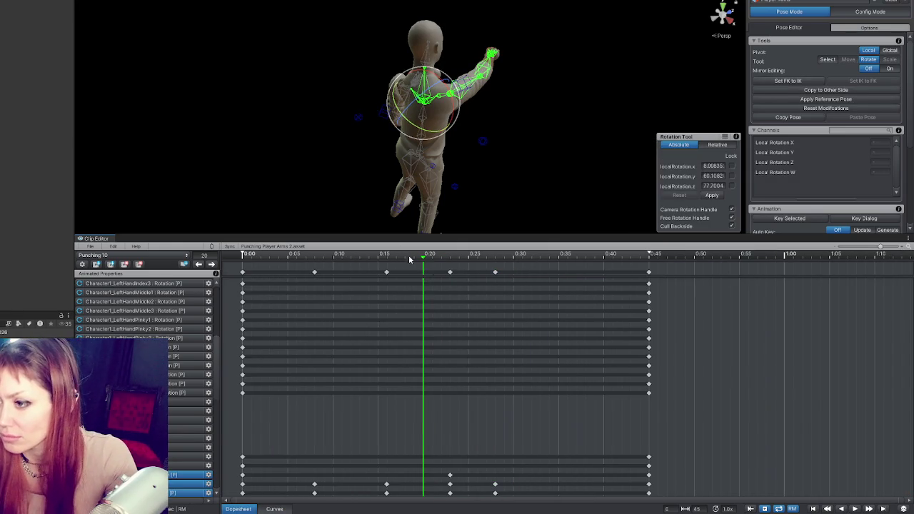
{"action": "key", "text": "space"}
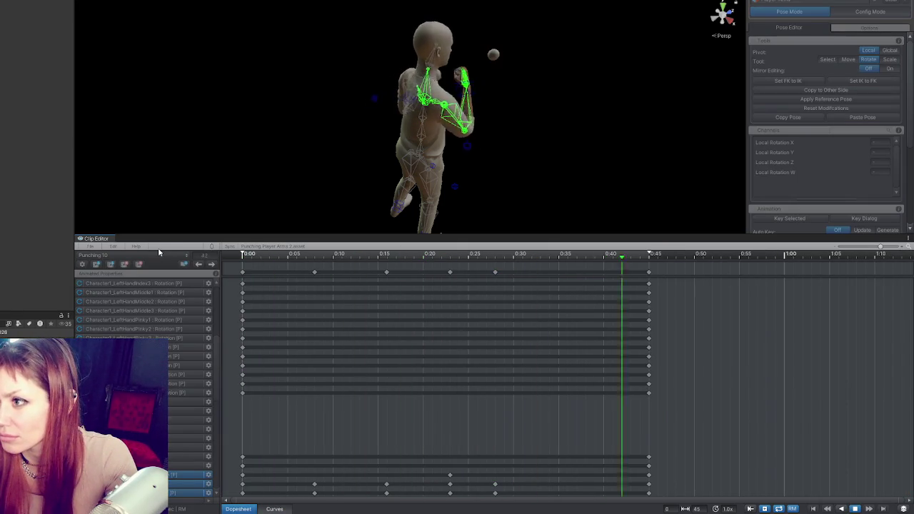
{"action": "key", "text": "space"}
{"action": "key", "text": "ctrl+z"}
{"action": "key", "text": "space"}
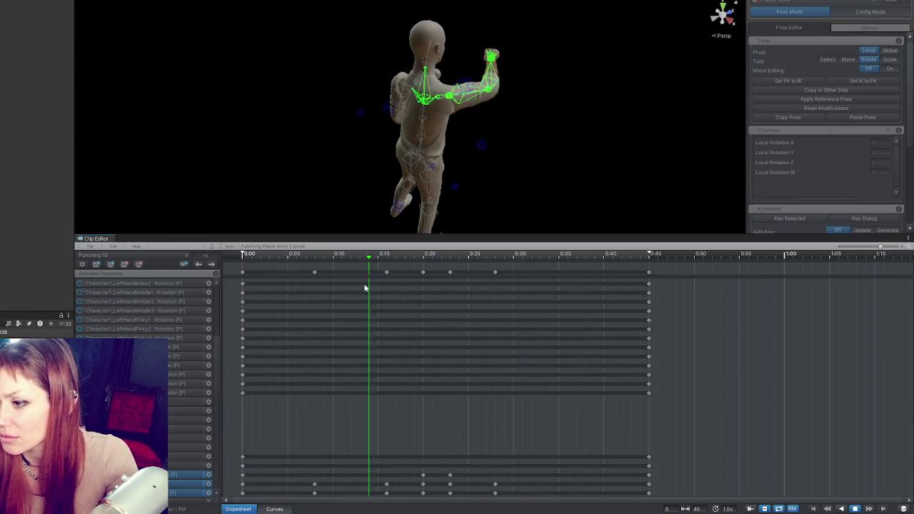
{"action": "key", "text": "space"}
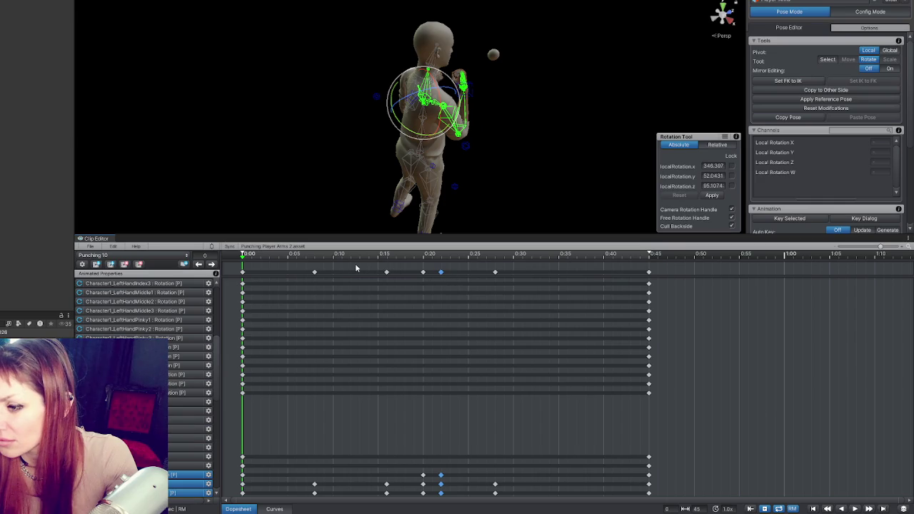
Select the keys from 0:00 to 0:20 and compress them to end slightly earlier.
{"action": "mouse_move", "coordinate": [357, 268]}
{"action": "left_mouse_down"}
{"action": "mouse_move", "coordinate": [704, 292]}
{"action": "mouse_move", "coordinate": [700, 279]}
{"action": "mouse_move", "coordinate": [650, 276]}
{"action": "left_mouse_up"}
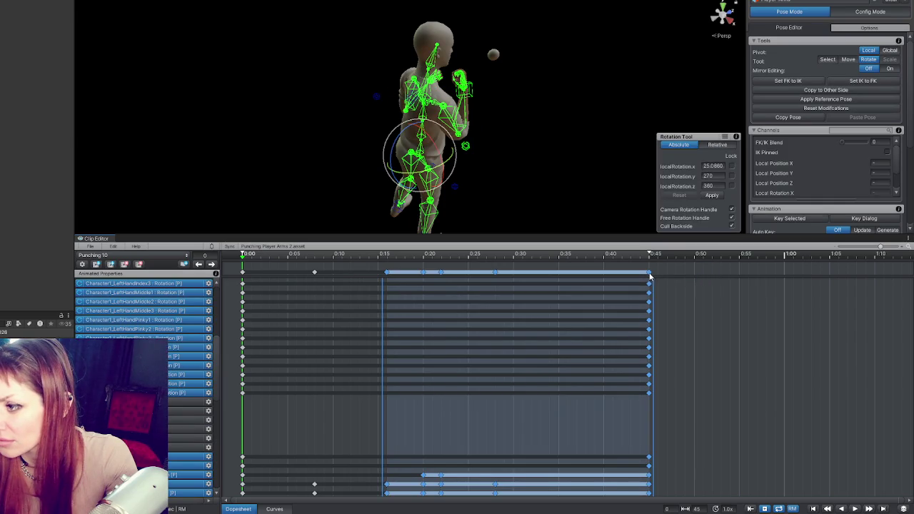
{"action": "left_click", "coordinate": [415, 275]}
{"action": "left_click_drag", "start_coordinate": [454, 265], "coordinate": [227, 297]}
{"action": "left_click_drag", "start_coordinate": [442, 351], "coordinate": [423, 352]}
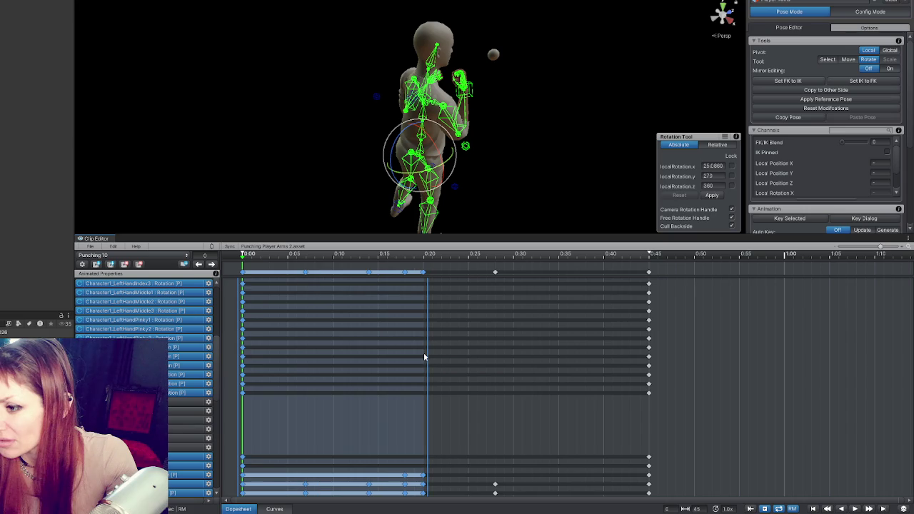
Move the later arm key near 0:27 earlier, then play back the faster punch.
{"action": "left_click", "coordinate": [509, 279]}
{"action": "left_click", "coordinate": [493, 273]}
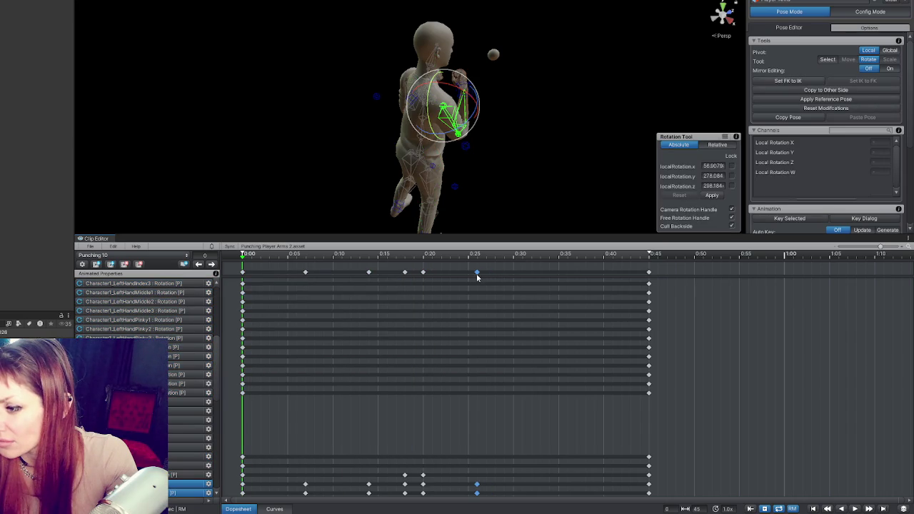
{"action": "left_click_drag", "start_coordinate": [538, 258], "coordinate": [558, 258]}
{"action": "key", "text": "ctrl+v"}
{"action": "key", "text": "Escape"}
{"action": "key", "text": "space"}
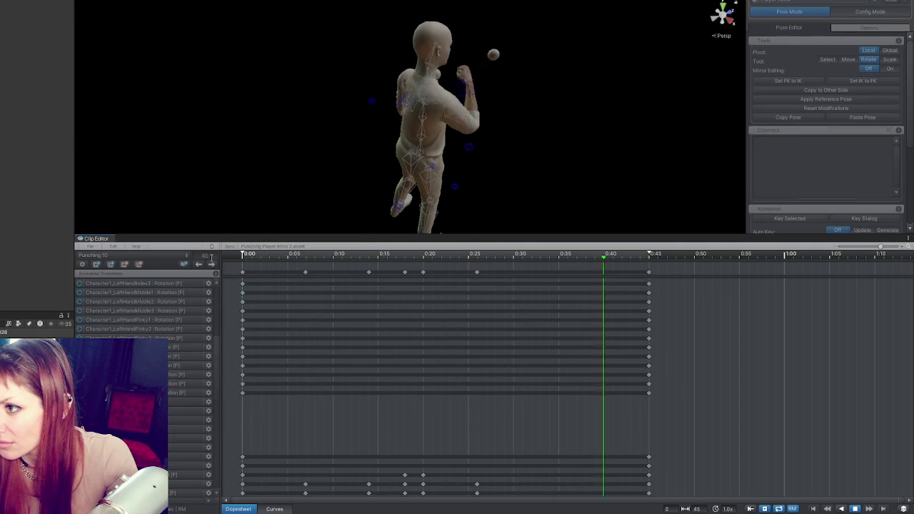
{"action": "mouse_move", "coordinate": [371, 143]}
{"action": "left_mouse_down"}
{"action": "mouse_move", "coordinate": [512, 122]}
{"action": "mouse_move", "coordinate": [659, 116]}
{"action": "mouse_move", "coordinate": [596, 127]}
{"action": "left_mouse_up"}
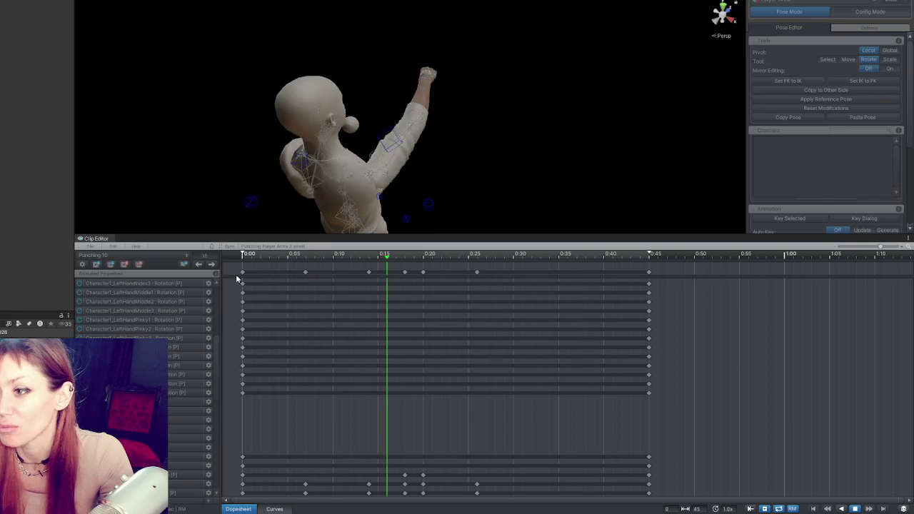
Stop playback and export Punching 10 via File > Export > Current Clip, dismissing the log.
{"action": "scroll", "coordinate": [391, 158], "scroll_direction": "up", "scroll_amount": 3}
{"action": "scroll", "coordinate": [390, 159], "scroll_direction": "up", "scroll_amount": 2}
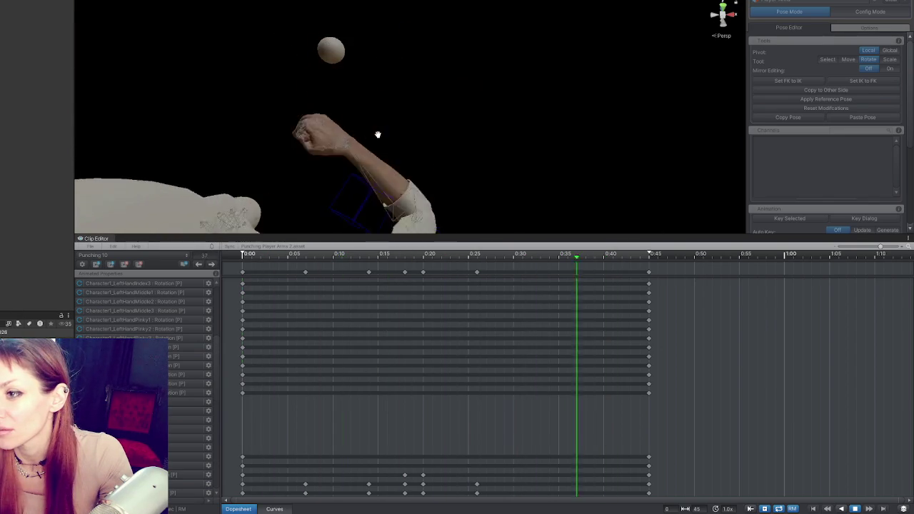
{"action": "key", "text": "space"}
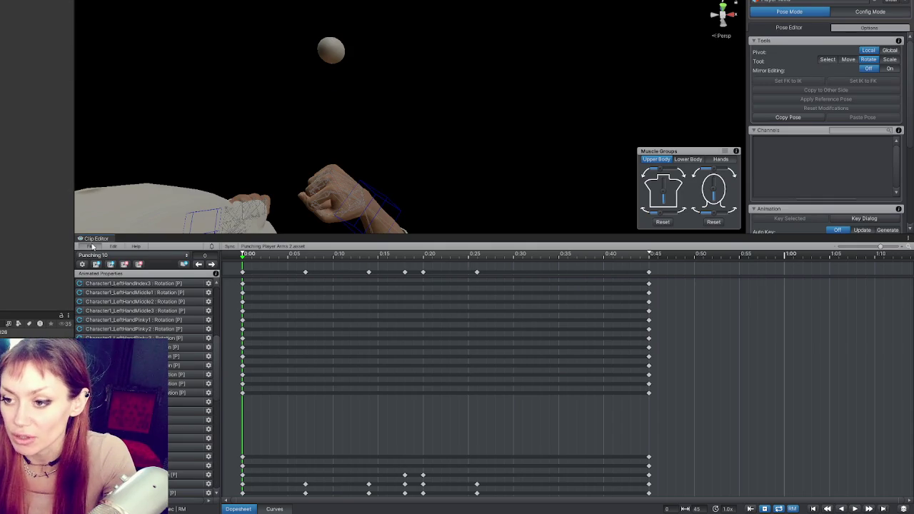
{"action": "left_click", "coordinate": [92, 246]}
{"action": "mouse_move", "coordinate": [182, 318]}
{"action": "left_click", "coordinate": [224, 316]}
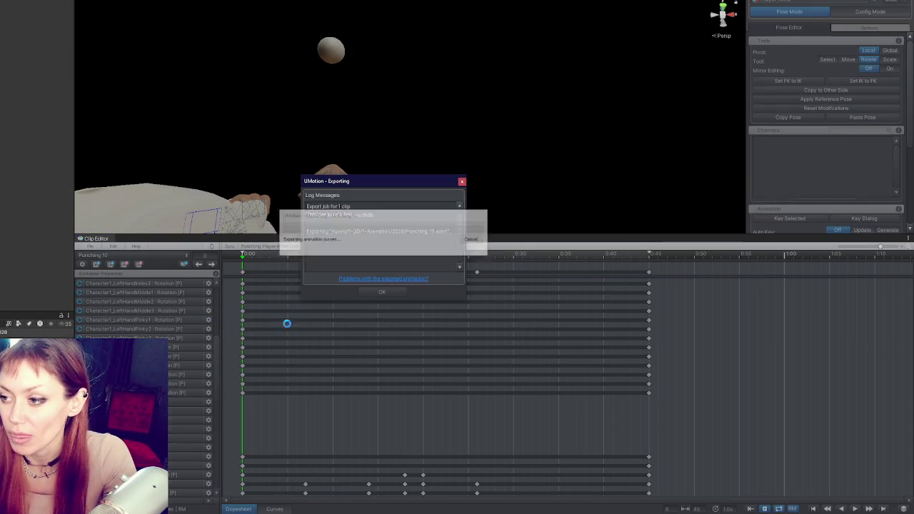
{"action": "left_click", "coordinate": [382, 292]}
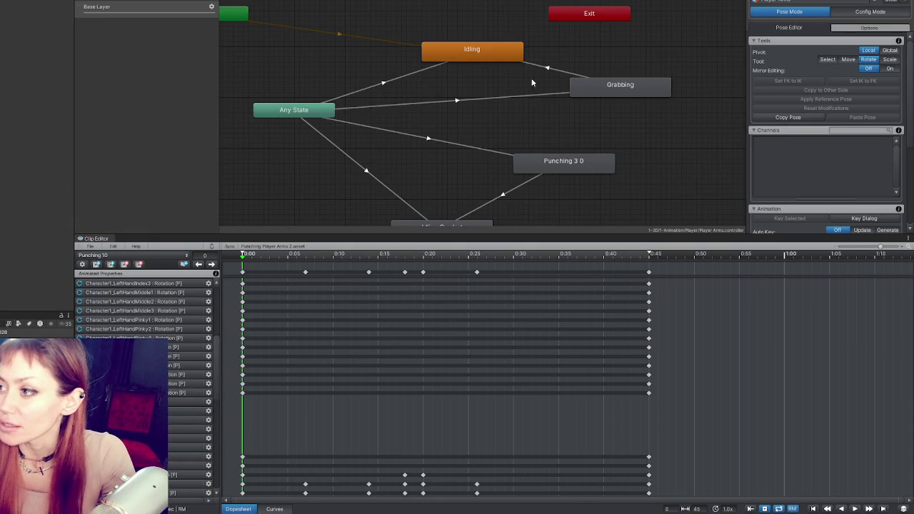
Inspect the Punching 3 0 state and its root-transform settings.
{"action": "left_click", "coordinate": [589, 158]}
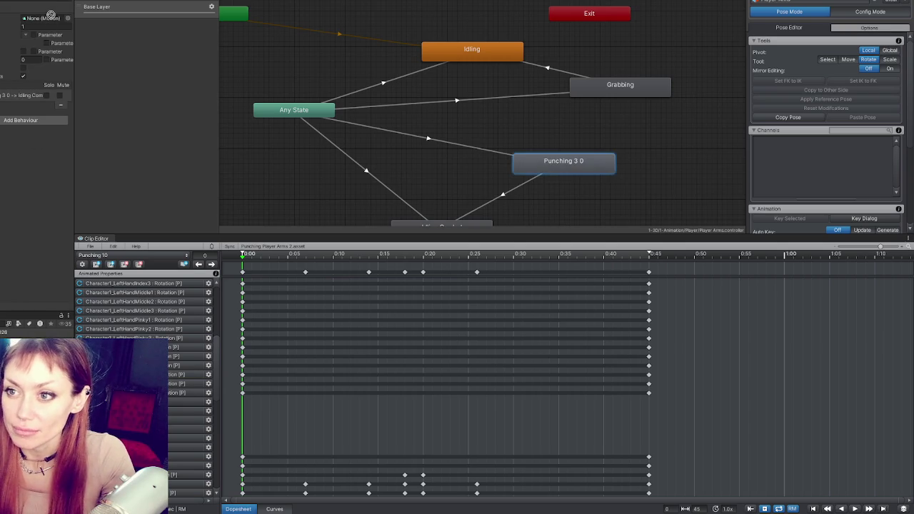
{"action": "left_click", "coordinate": [50, 160]}
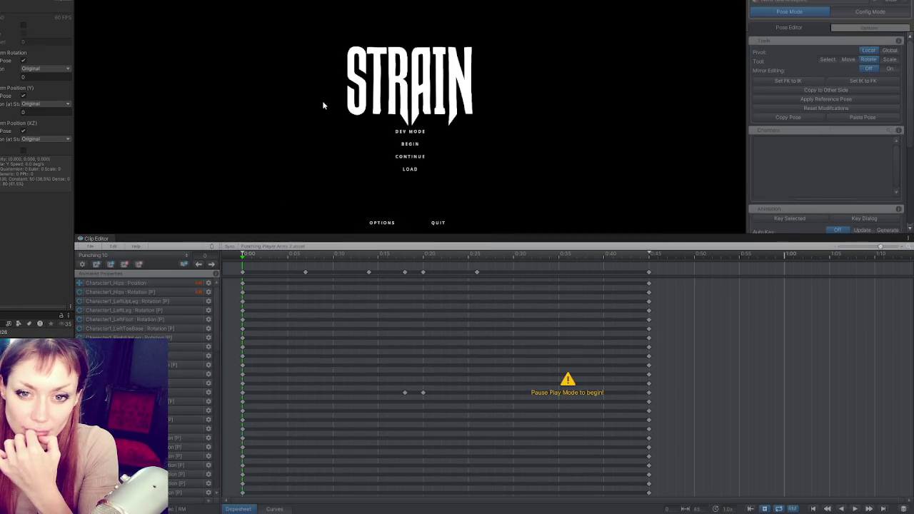
Start STRAIN from the title menu, throw several test punches, and pause the game.
{"action": "left_click", "coordinate": [418, 136]}
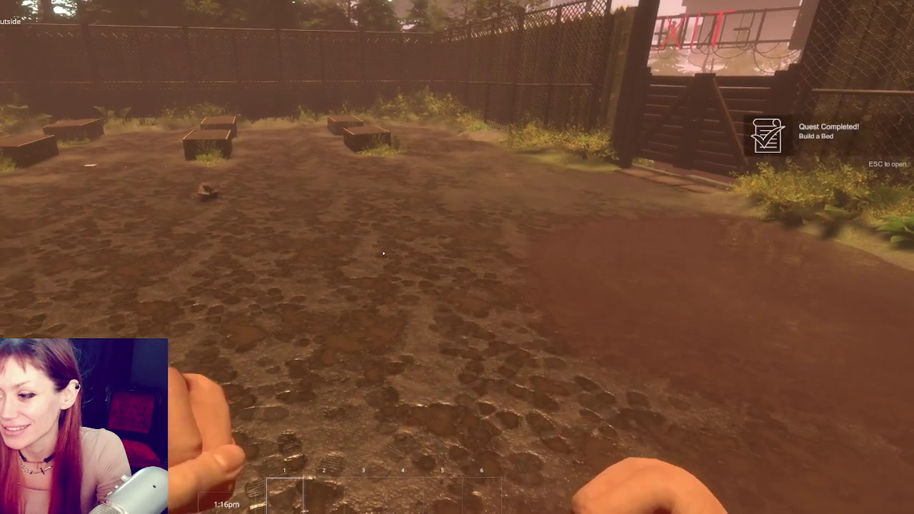
{"action": "key", "text": "w"}
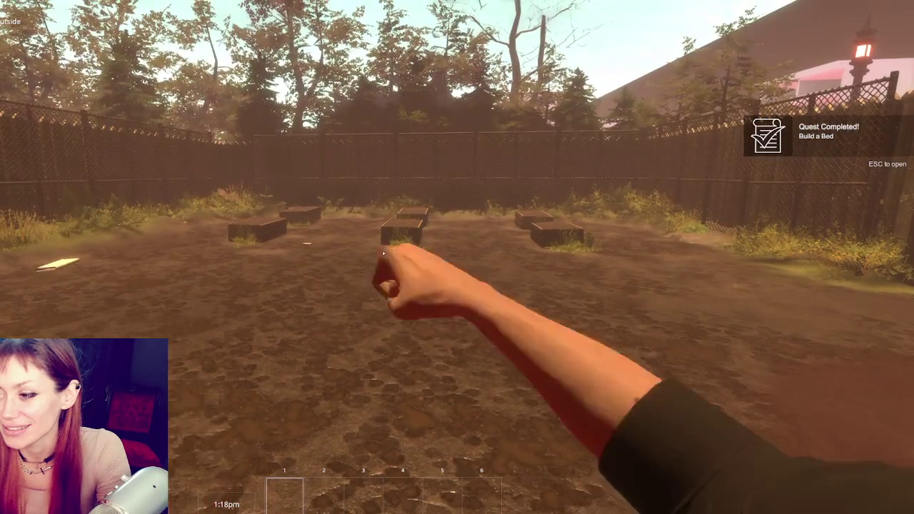
{"action": "left_click", "coordinate": [383, 253]}
{"action": "left_click", "coordinate": [383, 252]}
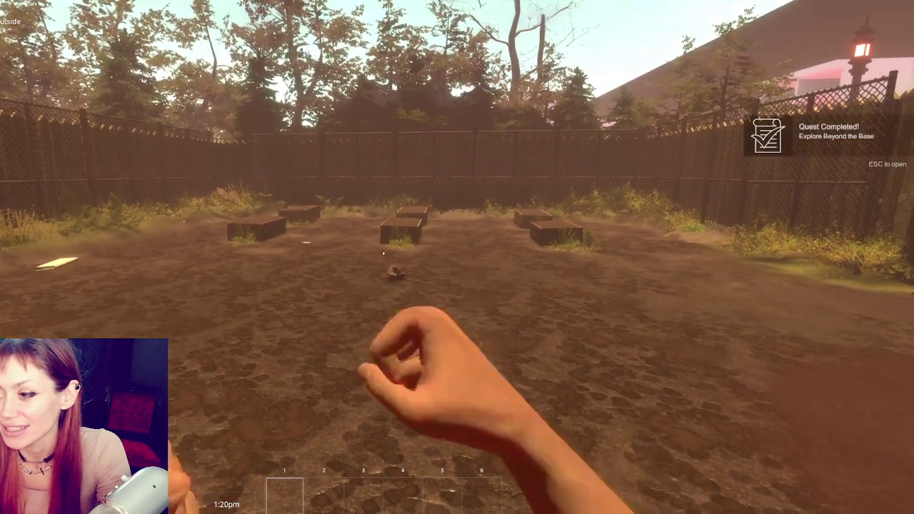
{"action": "left_click", "coordinate": [383, 253]}
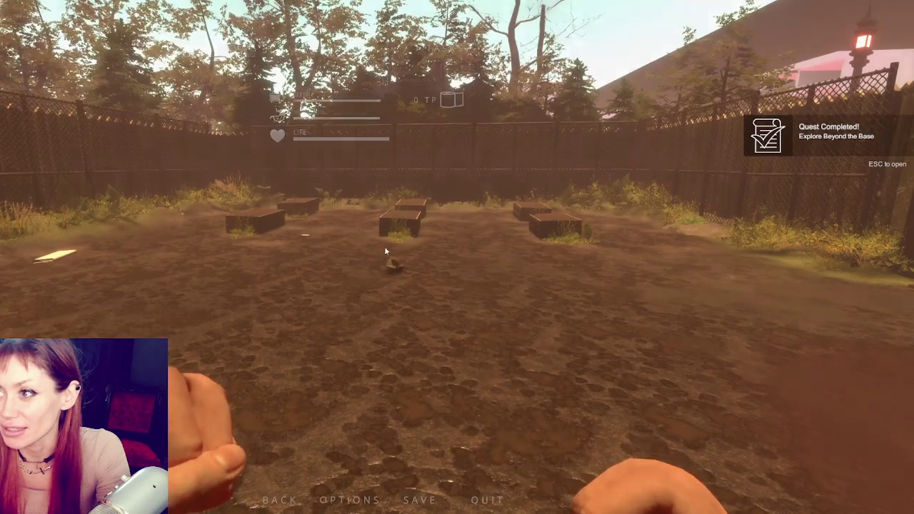
{"action": "key", "text": "Escape"}
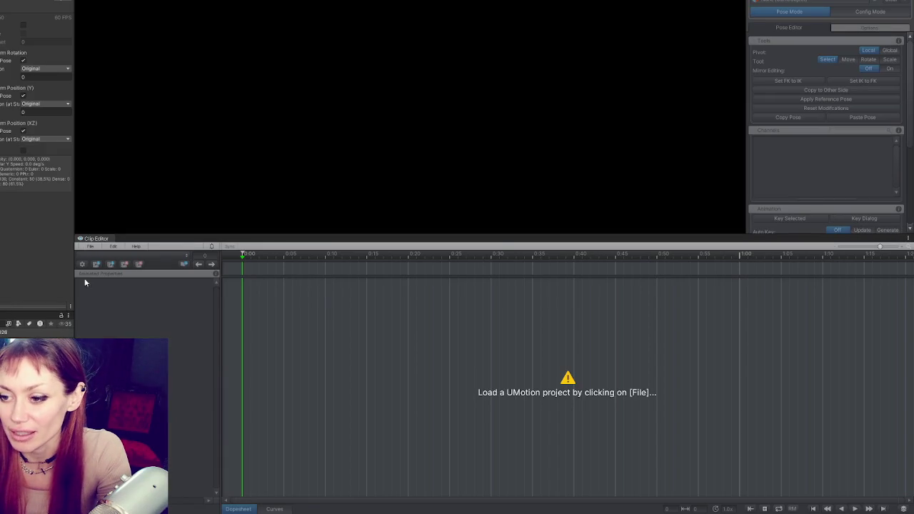
Reload Punching Player Arms 2, enter Pose Mode, and move the playhead to frame 17.
{"action": "left_click", "coordinate": [90, 247]}
{"action": "mouse_move", "coordinate": [143, 283]}
{"action": "left_click", "coordinate": [246, 287]}
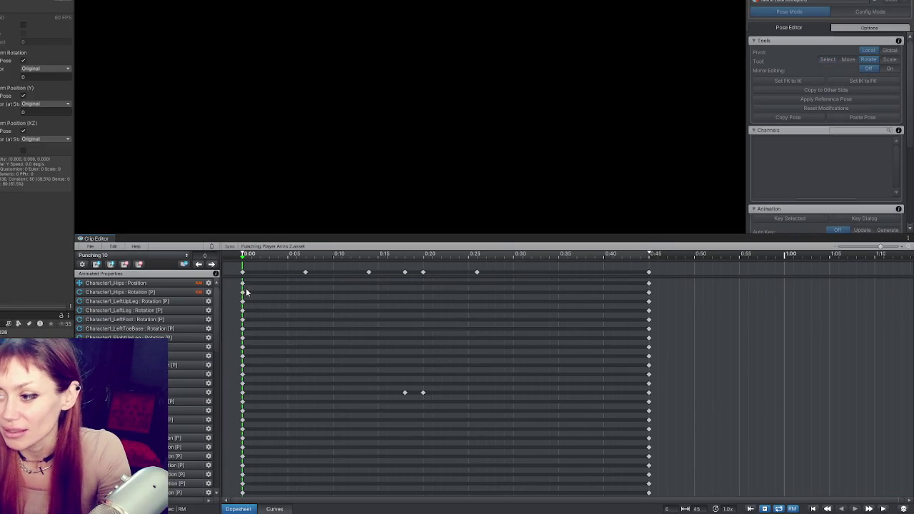
{"action": "left_click", "coordinate": [406, 271]}
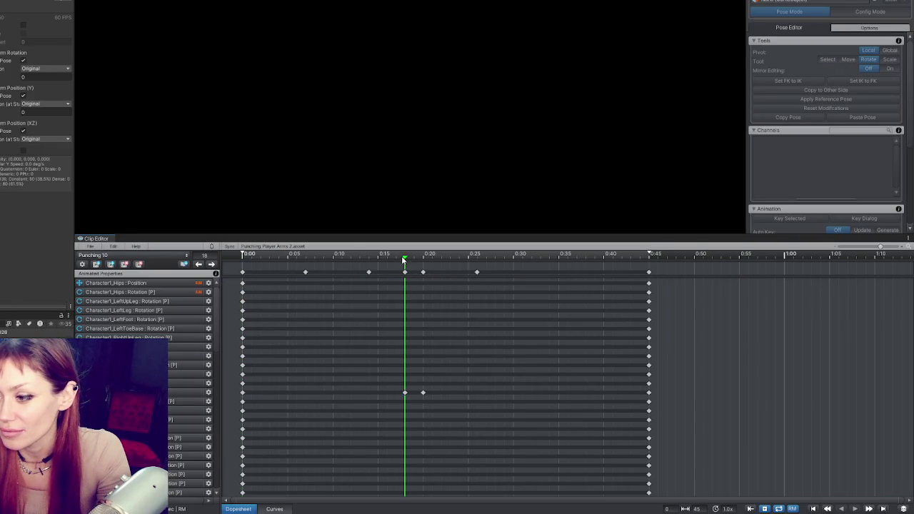
{"action": "left_click", "coordinate": [783, 10]}
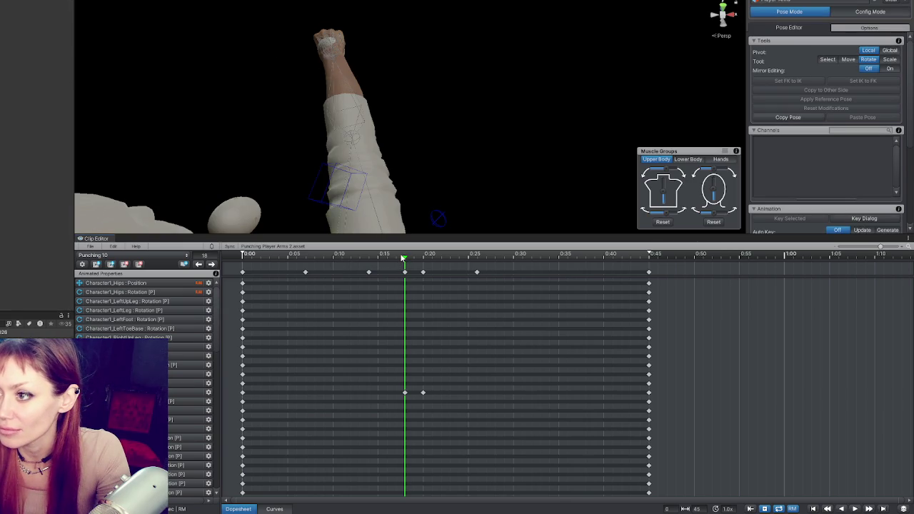
{"action": "left_click", "coordinate": [400, 258]}
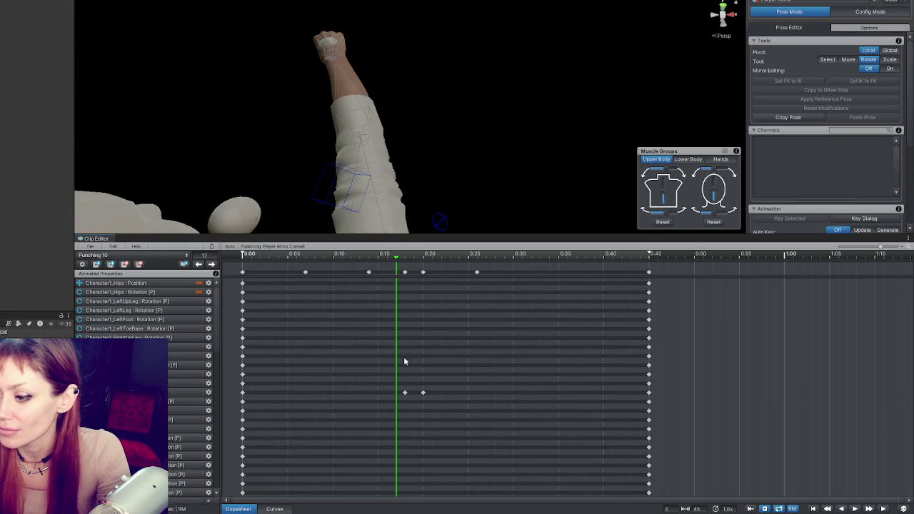
Select and frame the arm, hand and upper-arm bones to adjust them at frame 17.
{"action": "left_click", "coordinate": [362, 112]}
{"action": "key", "text": "f"}
{"action": "mouse_move", "coordinate": [374, 116]}
{"action": "left_mouse_down"}
{"action": "mouse_move", "coordinate": [382, 133]}
{"action": "mouse_move", "coordinate": [375, 128]}
{"action": "left_mouse_up"}
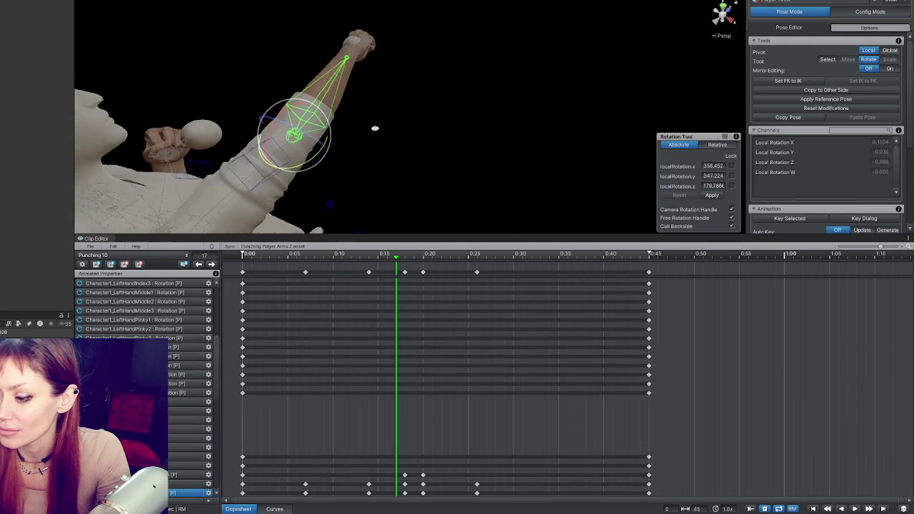
{"action": "left_click", "coordinate": [360, 57]}
{"action": "key", "text": "f"}
{"action": "left_click", "coordinate": [307, 82]}
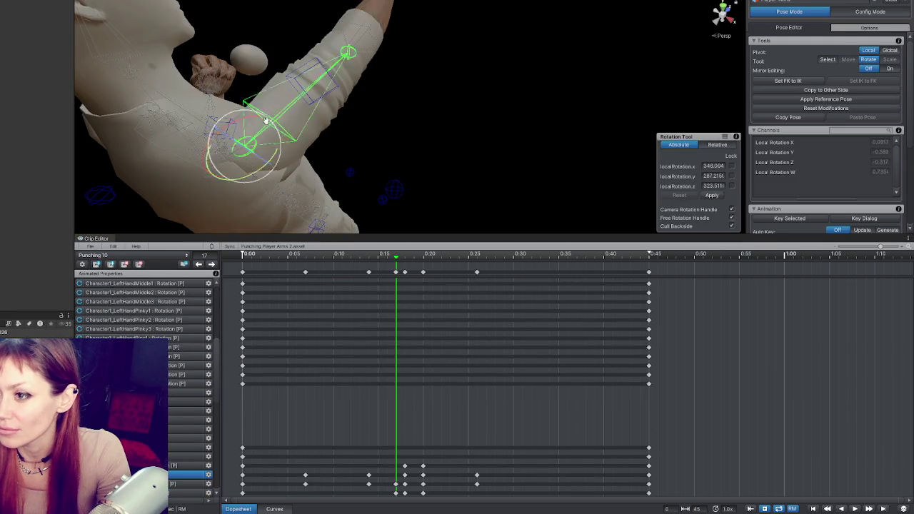
{"action": "key", "text": "f"}
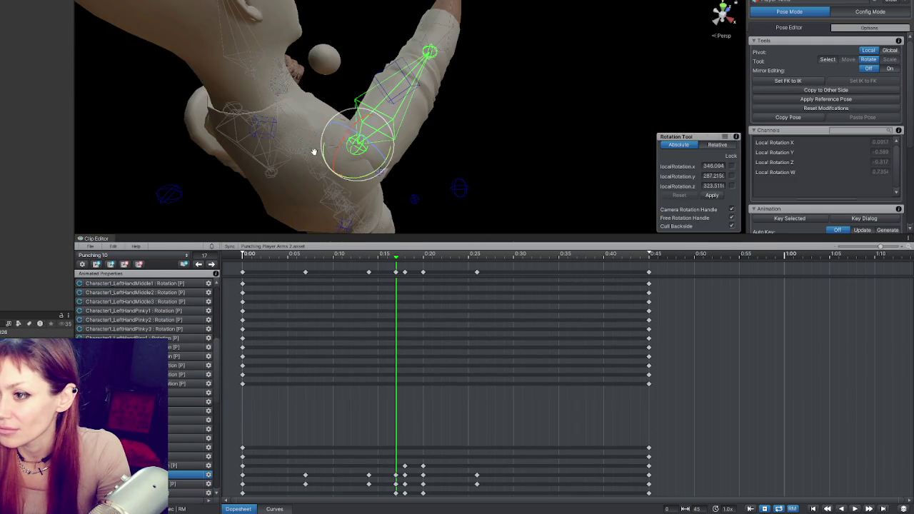
{"action": "left_click", "coordinate": [313, 154]}
{"action": "key", "text": "f"}
{"action": "left_click", "coordinate": [524, 95]}
{"action": "key", "text": "f"}
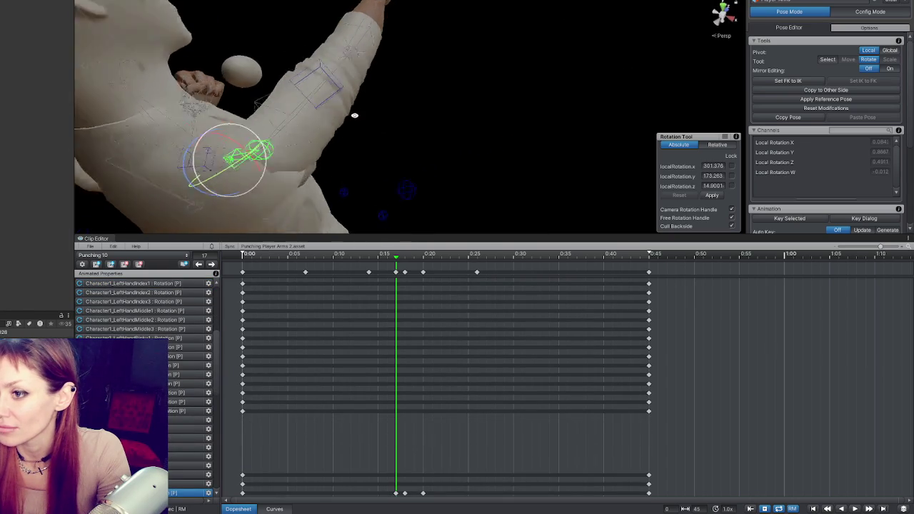
Select the Spine2 bone and key its rotation at frame 17.
{"action": "left_click", "coordinate": [244, 122]}
{"action": "key", "text": "f"}
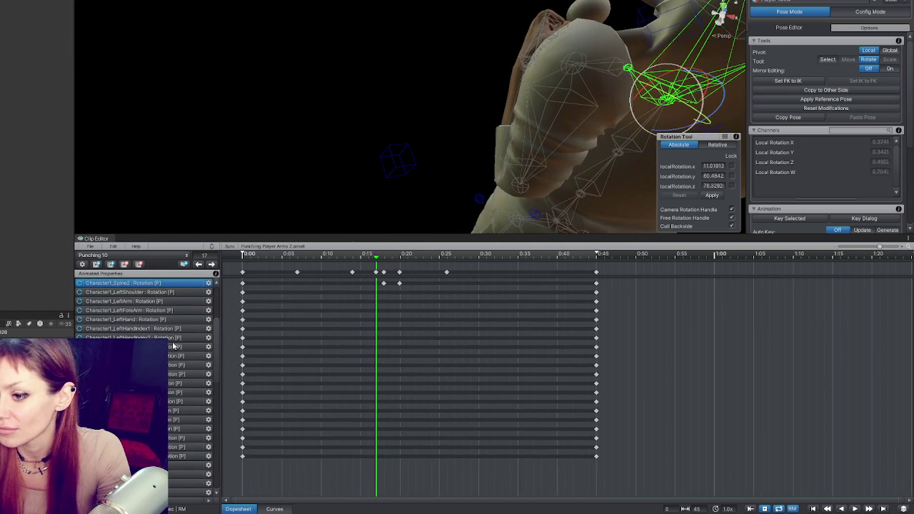
{"action": "scroll", "coordinate": [172, 343], "scroll_direction": "up", "scroll_amount": 2}
{"action": "key", "text": "s"}
Delete the 0:20 keys, move the 0:25 key to about 0:23, and pull the end keys to ~0:38.
{"action": "left_click", "coordinate": [383, 272]}
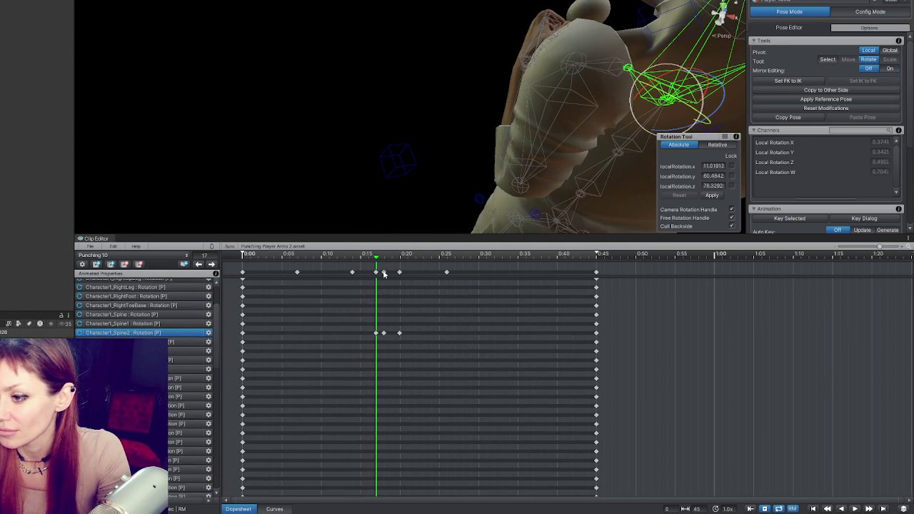
{"action": "left_click_drag", "start_coordinate": [383, 272], "coordinate": [377, 272]}
{"action": "left_click", "coordinate": [388, 263]}
{"action": "left_click", "coordinate": [392, 257]}
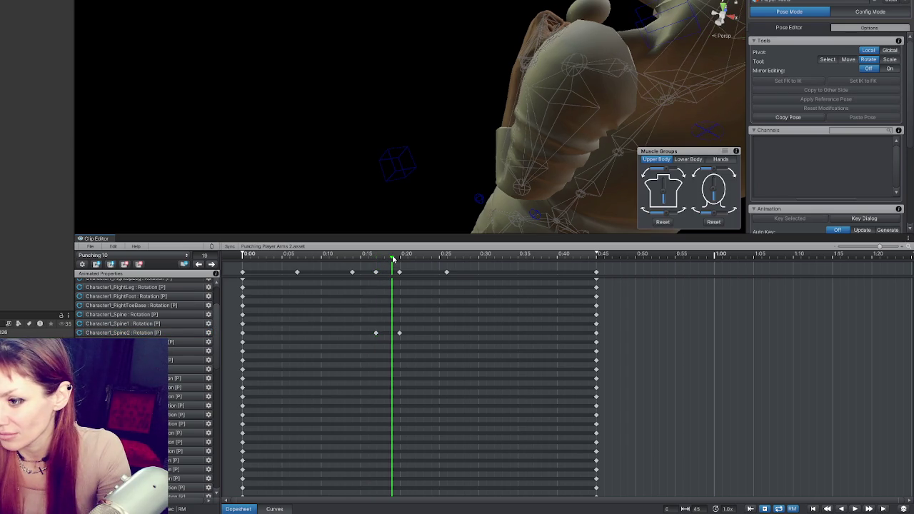
{"action": "key", "text": "ctrl+z"}
{"action": "key", "text": "Delete"}
{"action": "left_click_drag", "start_coordinate": [447, 273], "coordinate": [432, 272]}
{"action": "left_click_drag", "start_coordinate": [596, 272], "coordinate": [549, 277]}
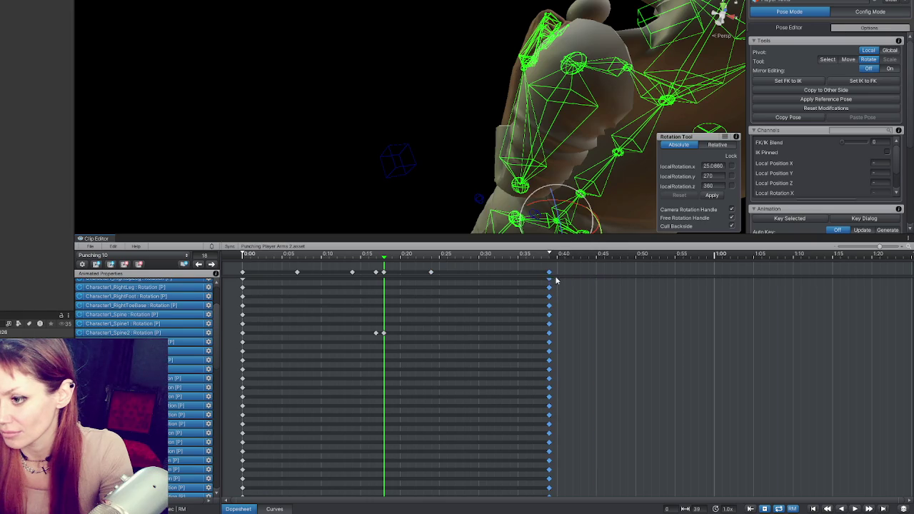
Reload the punch project from the recent list and close Import Clips without importing.
{"action": "left_click", "coordinate": [90, 246]}
{"action": "mouse_move", "coordinate": [124, 287]}
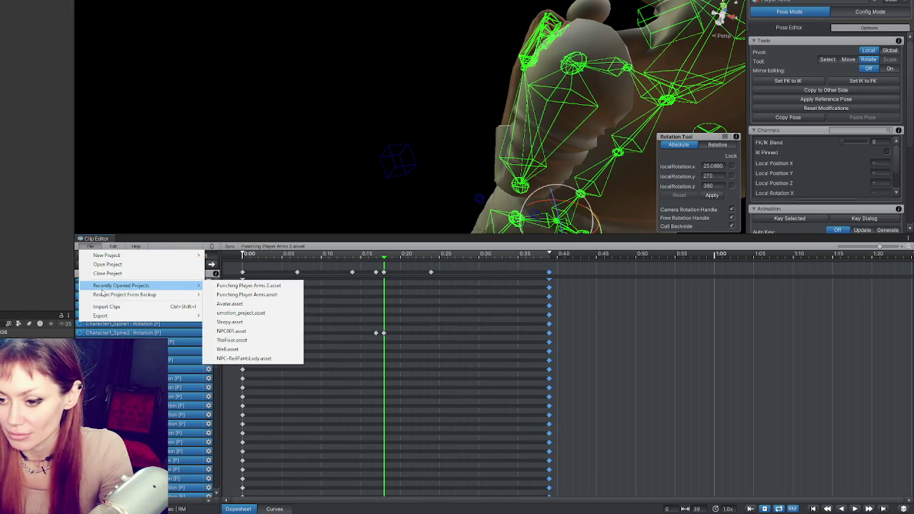
{"action": "left_click", "coordinate": [242, 285]}
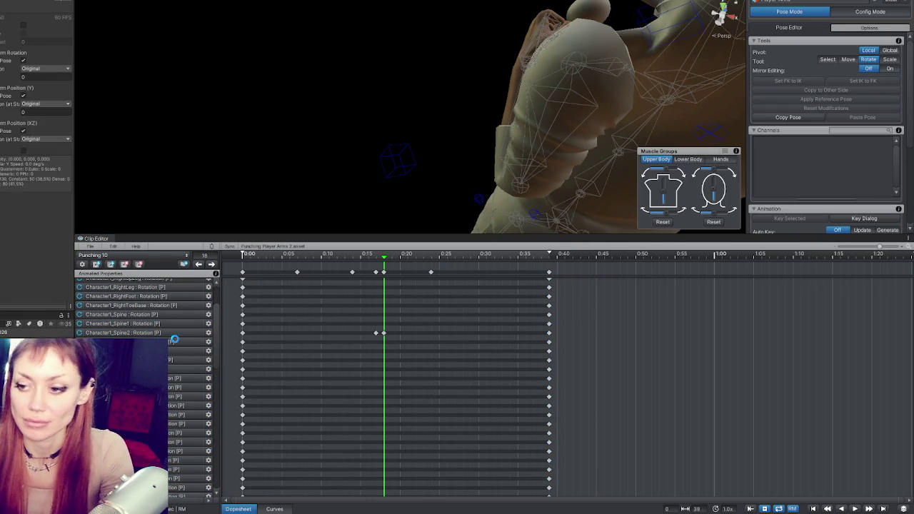
{"action": "left_click", "coordinate": [91, 246]}
{"action": "left_click", "coordinate": [132, 304]}
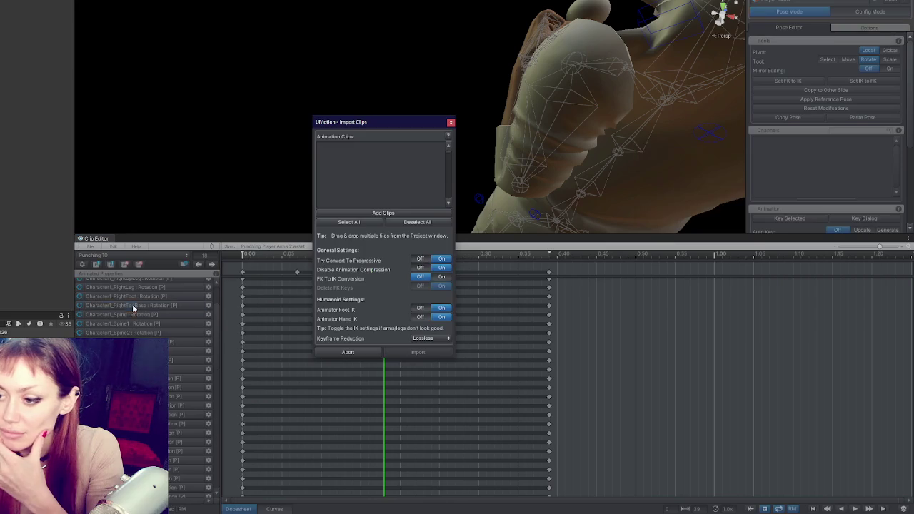
{"action": "key", "text": "Escape"}
Export the current Punching 10 clip and confirm.
{"action": "left_click", "coordinate": [91, 246]}
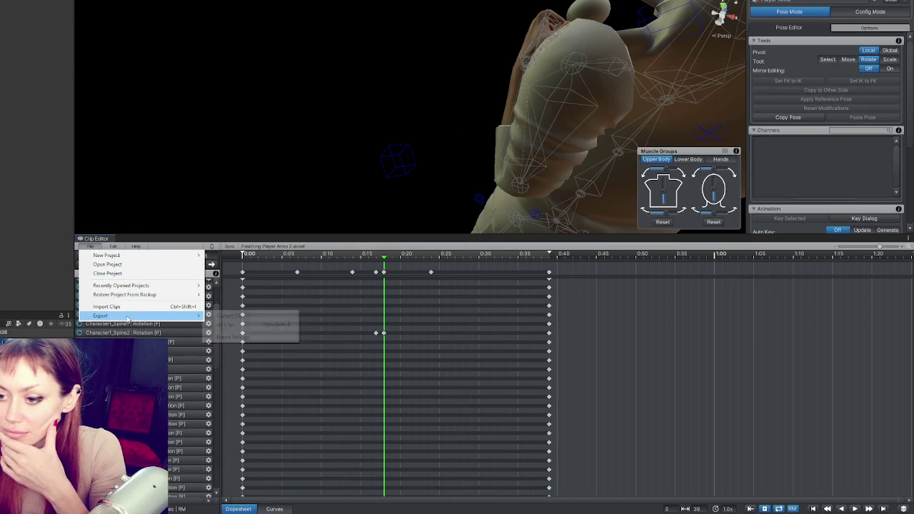
{"action": "left_click", "coordinate": [236, 317]}
{"action": "left_click", "coordinate": [389, 282]}
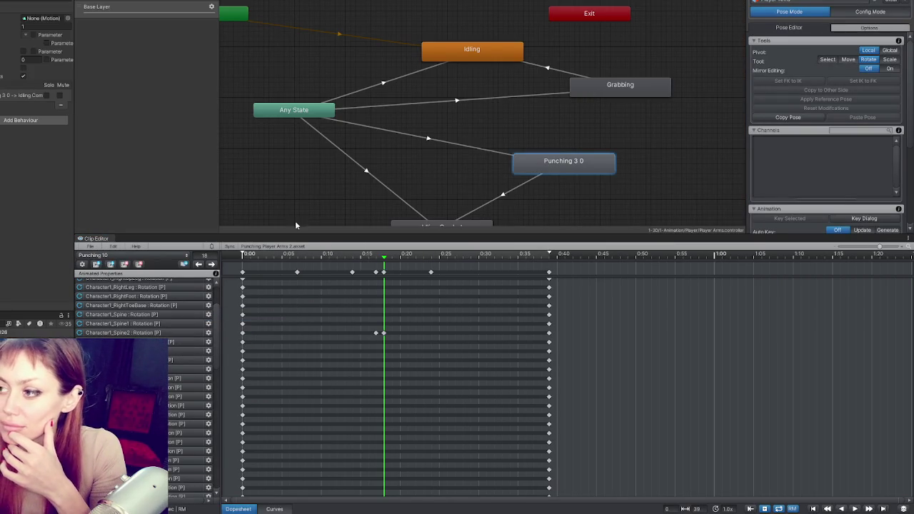
Open the Punching 3 0 clip settings and tick Root Transform Rotation > Bake Into Pose.
{"action": "double_click", "coordinate": [39, 18]}
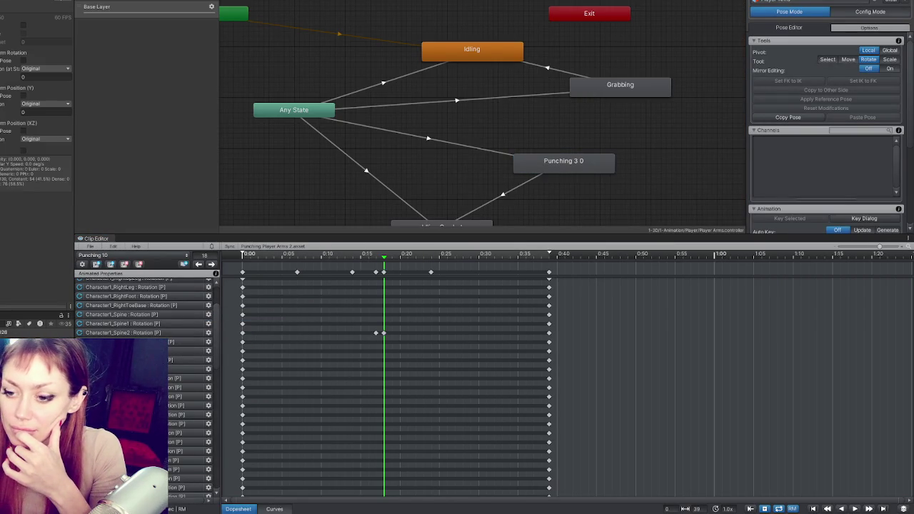
{"action": "left_click", "coordinate": [23, 61]}
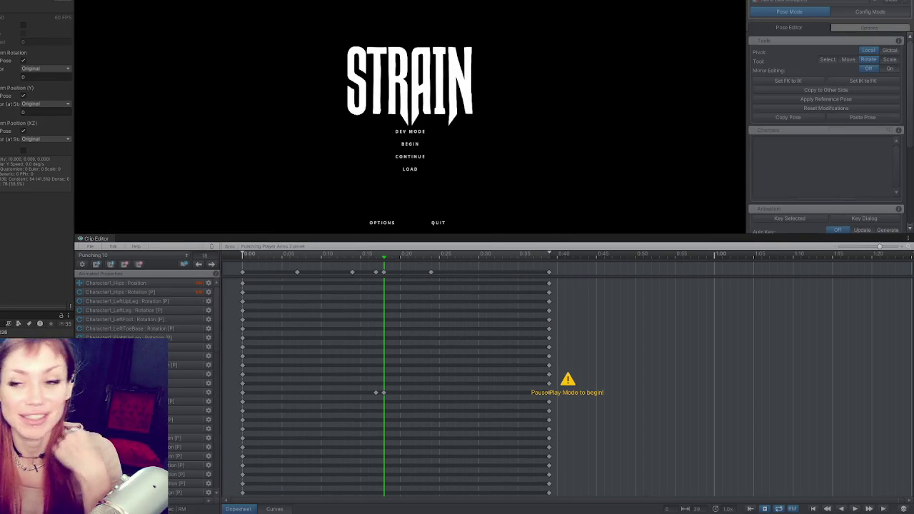
Start the game in dev mode, throw repeated test punches, then open the pause menu.
{"action": "left_click", "coordinate": [412, 131]}
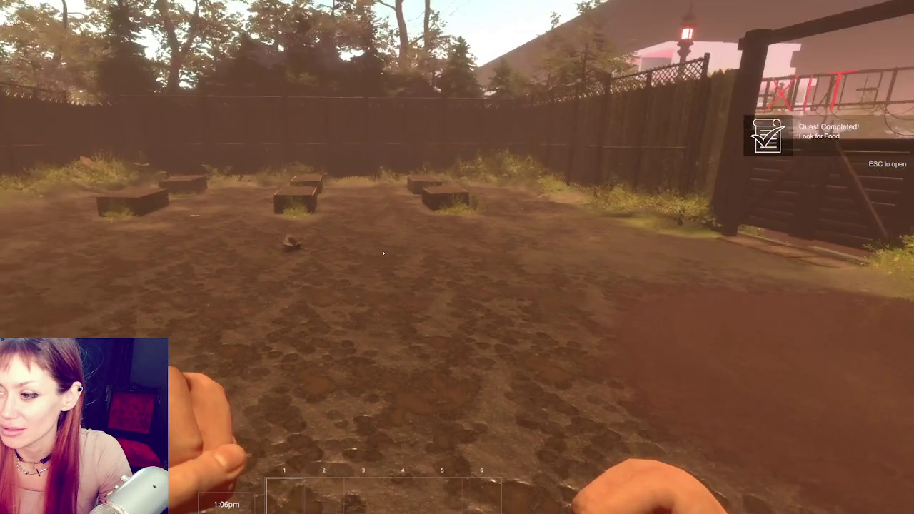
{"action": "left_click", "coordinate": [383, 252]}
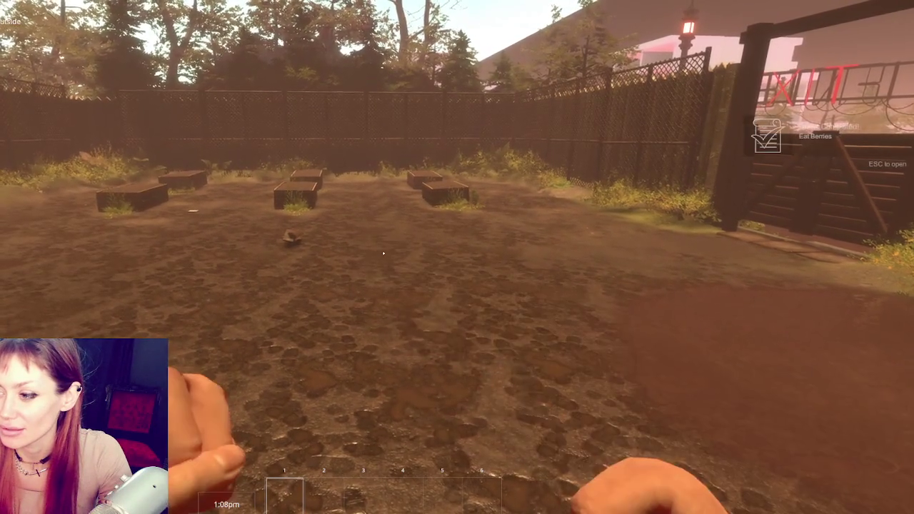
{"action": "left_click", "coordinate": [383, 253]}
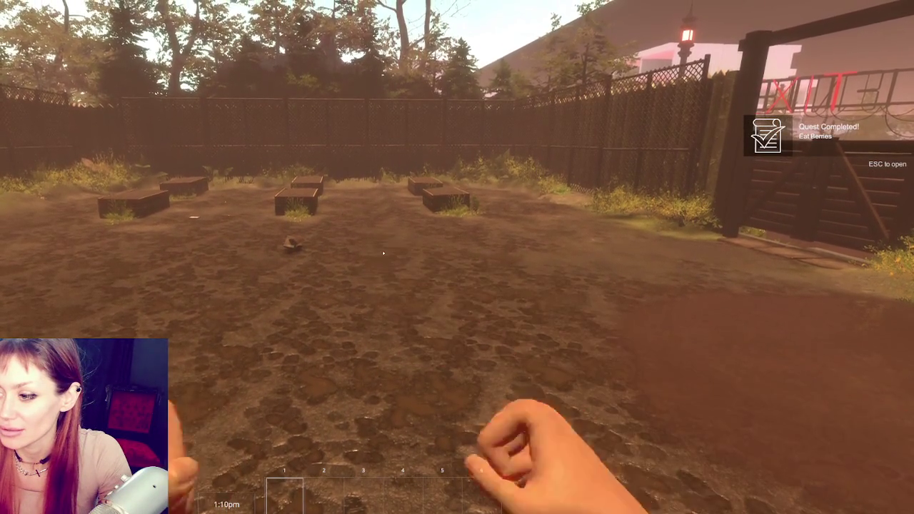
{"action": "left_click", "coordinate": [383, 253]}
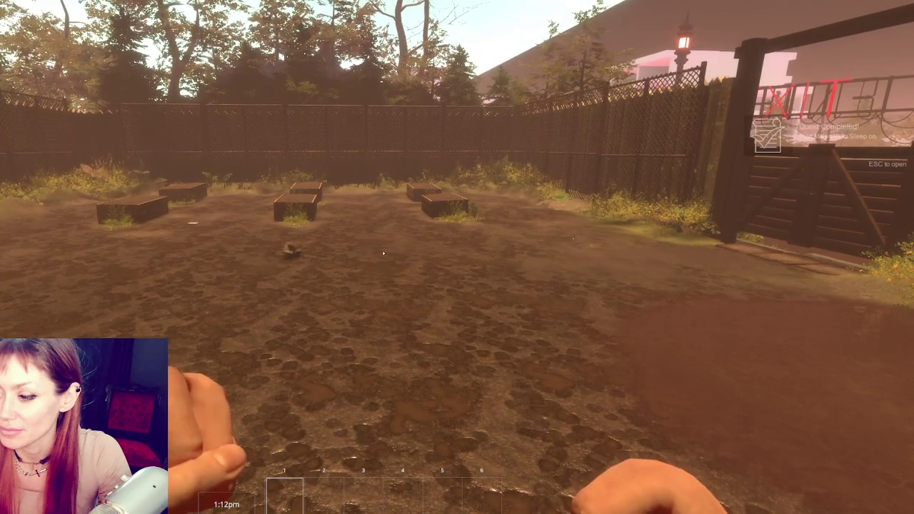
{"action": "left_click", "coordinate": [383, 253]}
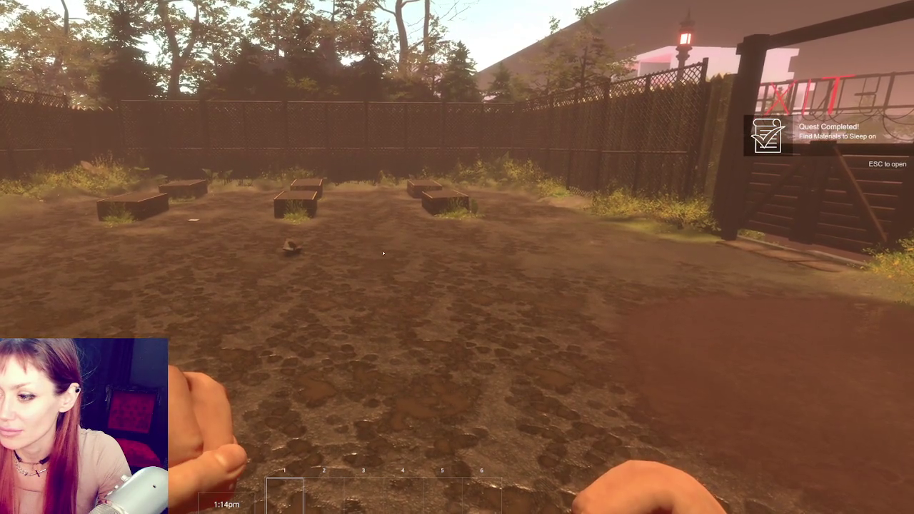
{"action": "left_click", "coordinate": [383, 252]}
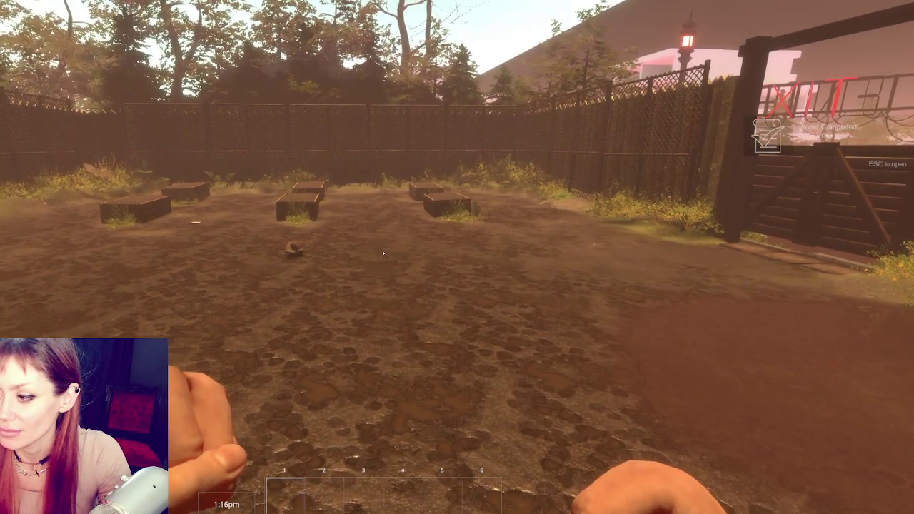
{"action": "left_click", "coordinate": [383, 252]}
{"action": "left_click", "coordinate": [383, 253]}
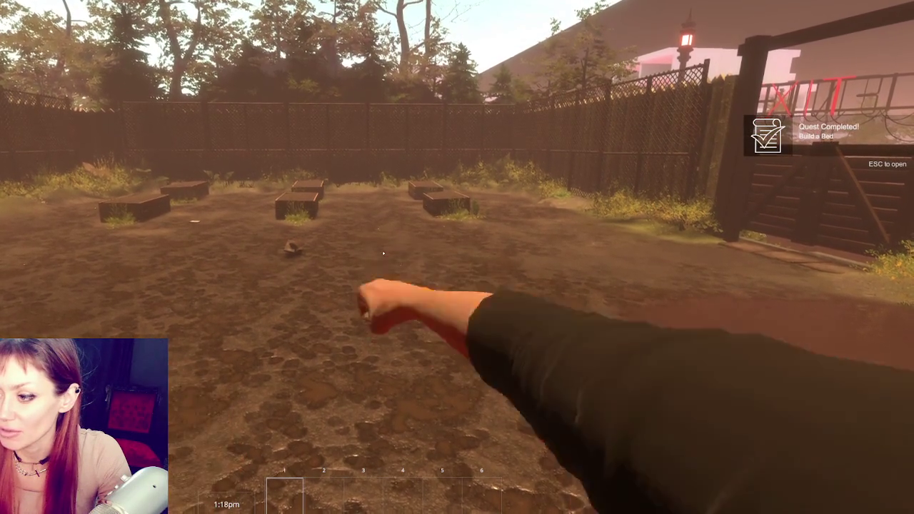
{"action": "left_click", "coordinate": [383, 253]}
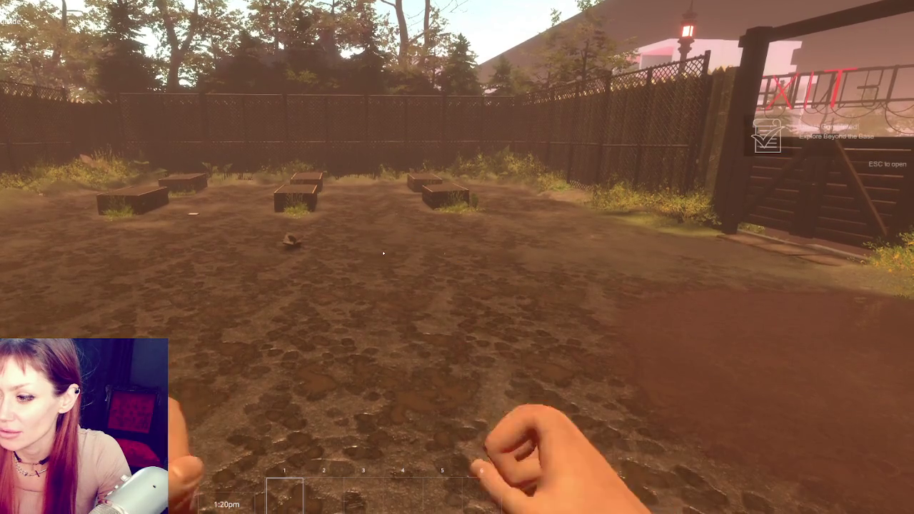
{"action": "left_click", "coordinate": [384, 253]}
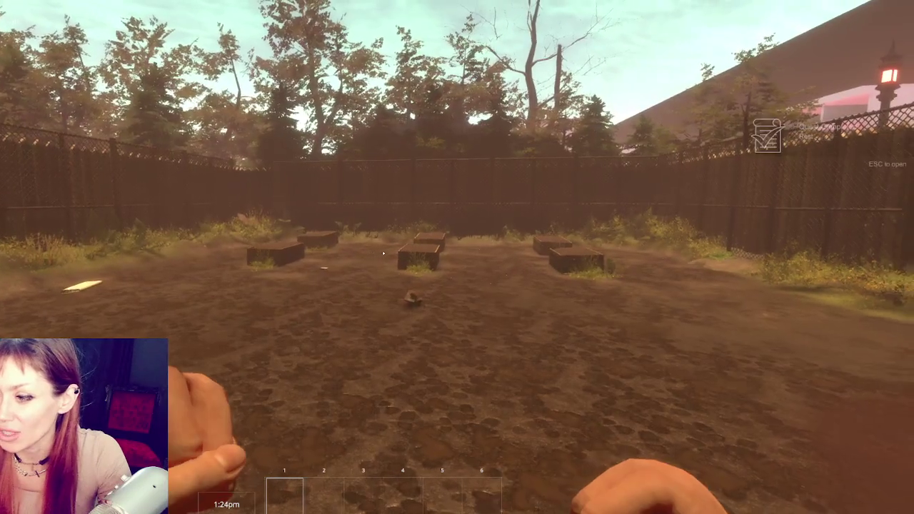
{"action": "left_click", "coordinate": [383, 253]}
{"action": "left_click", "coordinate": [384, 253]}
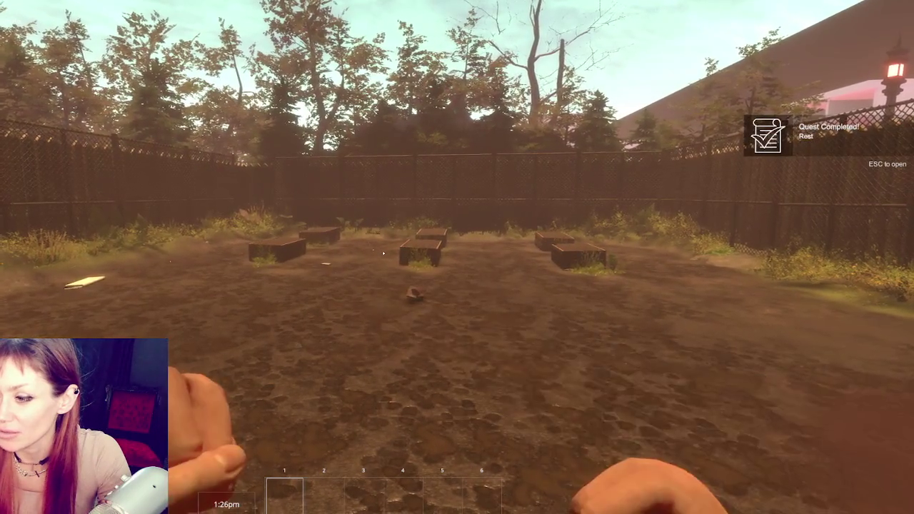
{"action": "left_click", "coordinate": [383, 252]}
{"action": "left_click", "coordinate": [383, 253]}
{"action": "left_click", "coordinate": [383, 253]}
{"action": "key", "text": "Escape"}
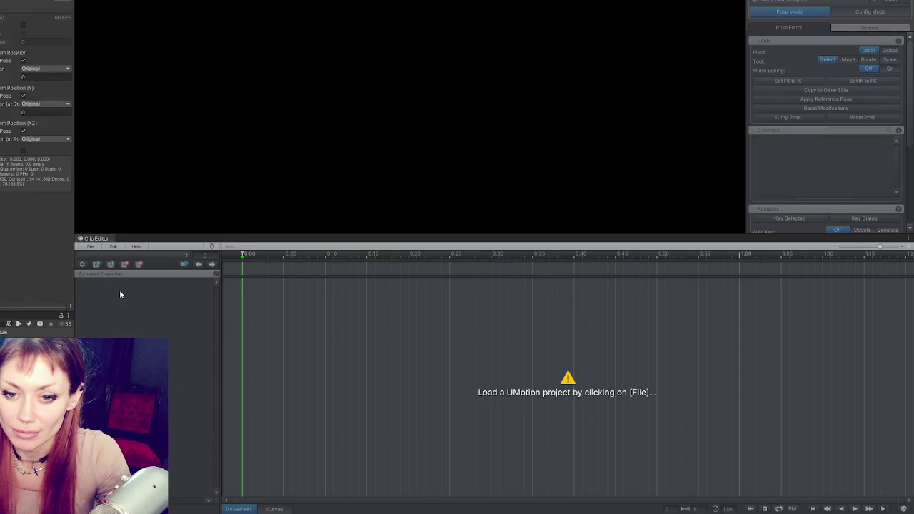
Reload Punching Player Arms 2 from recent projects and display the fist bone's rotation curve.
{"action": "left_click", "coordinate": [90, 247]}
{"action": "mouse_move", "coordinate": [122, 283]}
{"action": "left_click", "coordinate": [267, 282]}
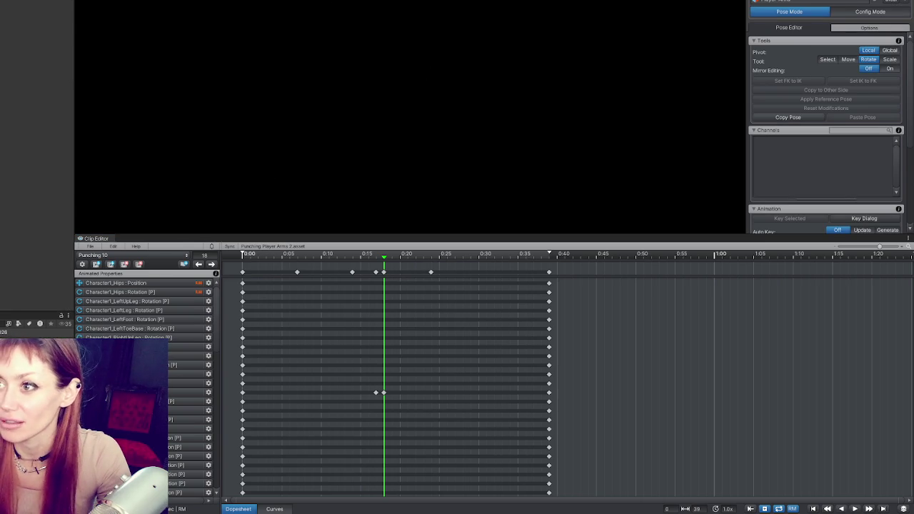
{"action": "mouse_move", "coordinate": [578, 91]}
{"action": "left_mouse_down"}
{"action": "mouse_move", "coordinate": [418, 169]}
{"action": "mouse_move", "coordinate": [332, 118]}
{"action": "mouse_move", "coordinate": [359, 149]}
{"action": "mouse_move", "coordinate": [346, 72]}
{"action": "mouse_move", "coordinate": [350, 165]}
{"action": "left_mouse_up"}
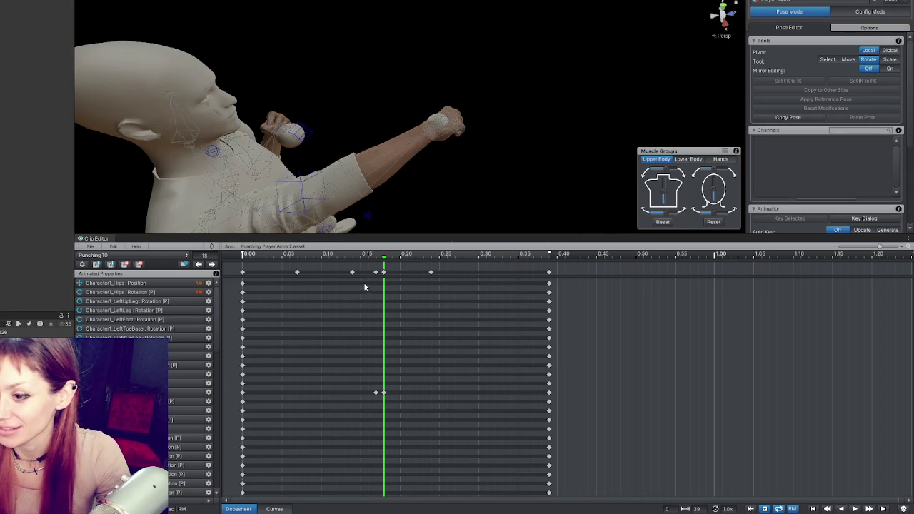
{"action": "left_click", "coordinate": [274, 509]}
{"action": "left_click", "coordinate": [439, 151]}
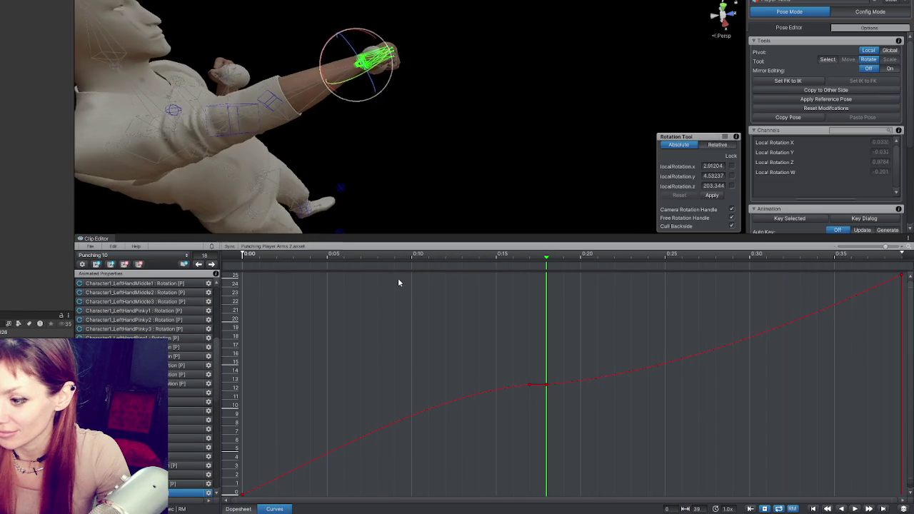
Select the forearm bone and frame its key in the rotation curve graph.
{"action": "left_click", "coordinate": [311, 96]}
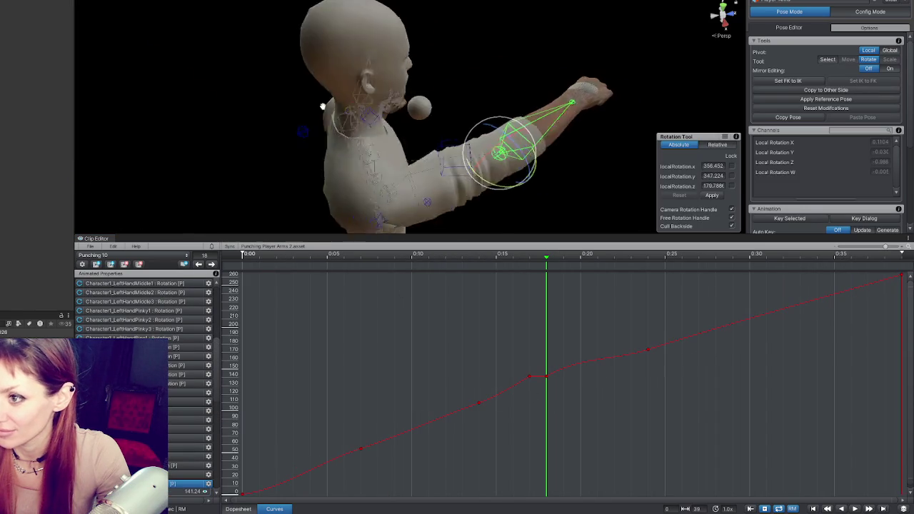
{"action": "left_click", "coordinate": [530, 378]}
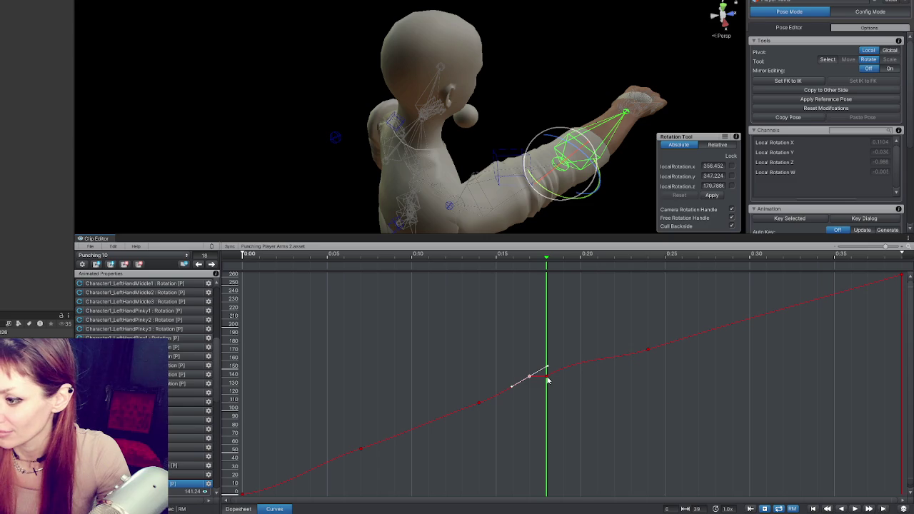
{"action": "left_click_drag", "start_coordinate": [551, 138], "coordinate": [477, 131]}
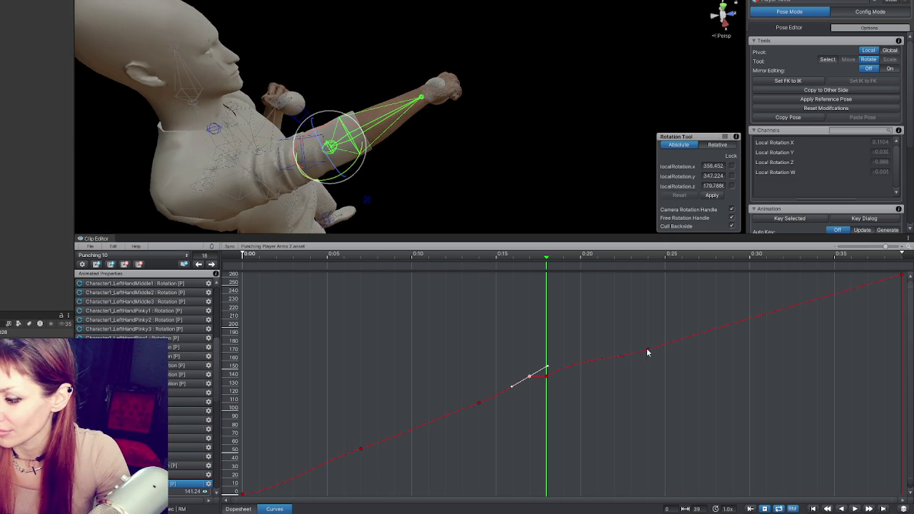
{"action": "key", "text": "a"}
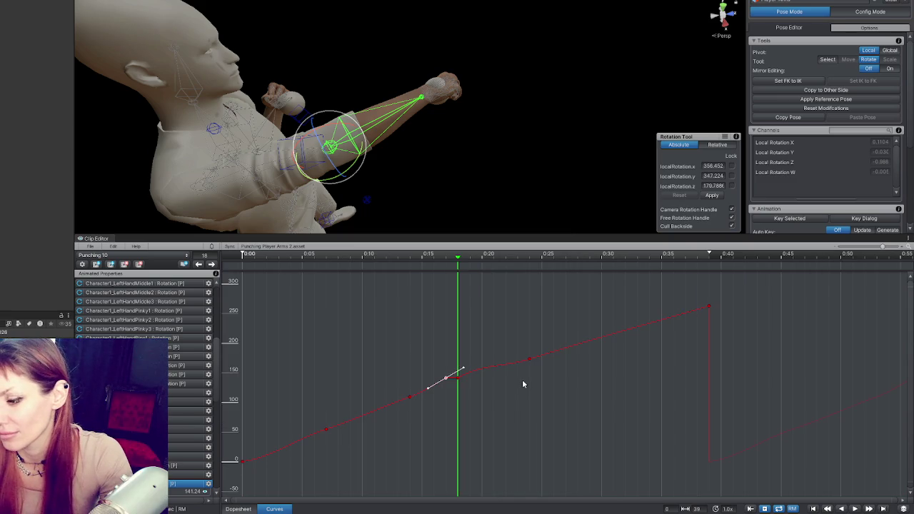
{"action": "mouse_move", "coordinate": [372, 171]}
{"action": "left_mouse_down"}
{"action": "mouse_move", "coordinate": [290, 187]}
{"action": "mouse_move", "coordinate": [551, 77]}
{"action": "mouse_move", "coordinate": [467, 83]}
{"action": "mouse_move", "coordinate": [428, 143]}
{"action": "mouse_move", "coordinate": [444, 182]}
{"action": "left_mouse_up"}
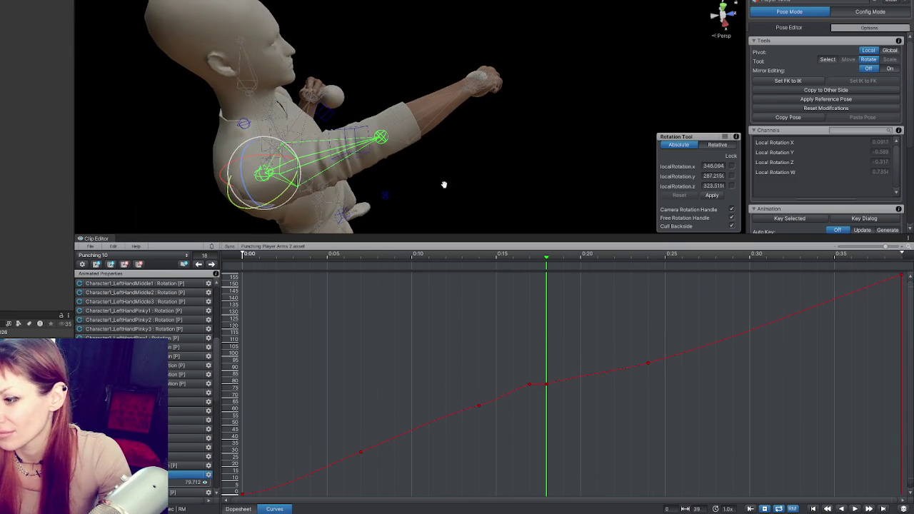
Return to the Dopesheet and scrub through the Punching 10 punch motion.
{"action": "left_click", "coordinate": [242, 508]}
{"action": "mouse_move", "coordinate": [529, 251]}
{"action": "left_mouse_down"}
{"action": "mouse_move", "coordinate": [496, 254]}
{"action": "mouse_move", "coordinate": [529, 257]}
{"action": "mouse_move", "coordinate": [477, 268]}
{"action": "mouse_move", "coordinate": [602, 265]}
{"action": "mouse_move", "coordinate": [493, 267]}
{"action": "mouse_move", "coordinate": [538, 266]}
{"action": "left_mouse_up"}
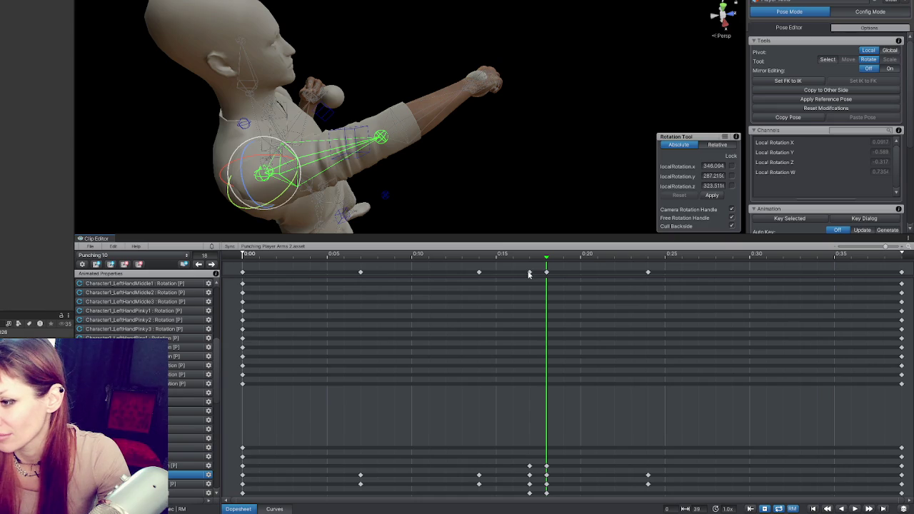
{"action": "scroll", "coordinate": [524, 273], "scroll_direction": "down", "scroll_amount": 5}
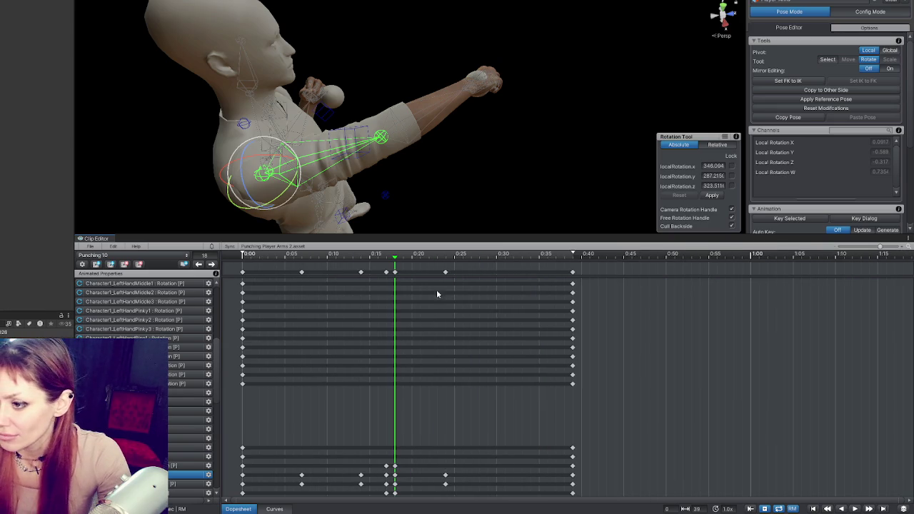
Box-select the keys from 0:00 to 0:18 and compress them to end near 0:11.
{"action": "left_click_drag", "start_coordinate": [409, 268], "coordinate": [290, 298]}
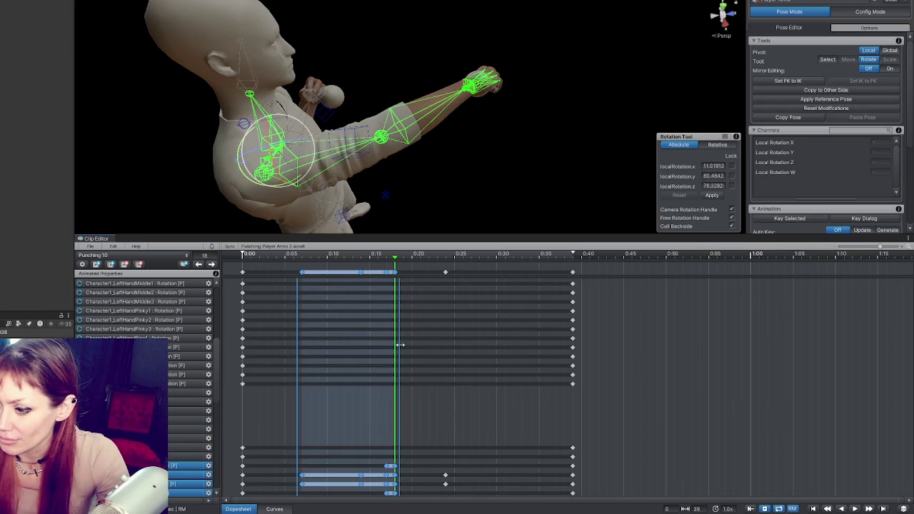
{"action": "left_click_drag", "start_coordinate": [399, 350], "coordinate": [361, 352]}
{"action": "key", "text": "ctrl+z"}
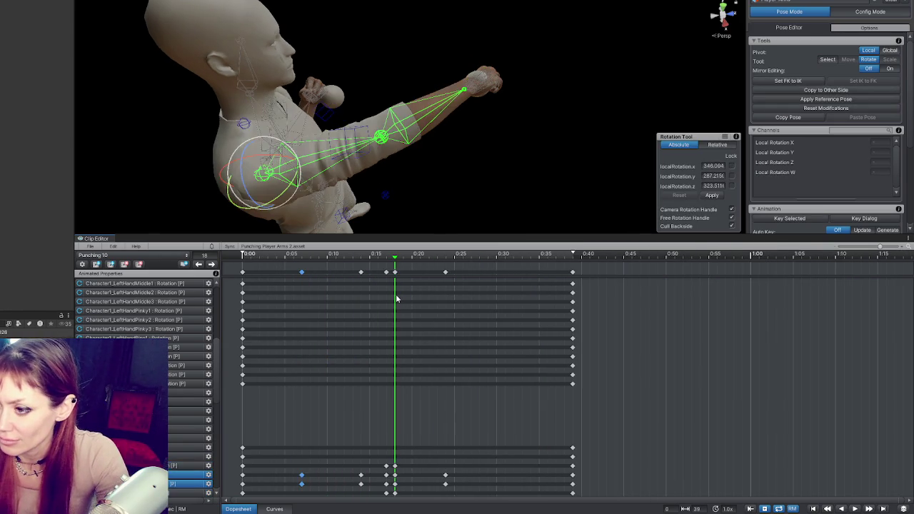
{"action": "left_click_drag", "start_coordinate": [412, 271], "coordinate": [290, 359]}
{"action": "left_click_drag", "start_coordinate": [399, 415], "coordinate": [339, 419]}
Move the 0:24 key to about 0:20 and the final keys from 0:39 to 0:31.
{"action": "left_click_drag", "start_coordinate": [445, 272], "coordinate": [421, 272]}
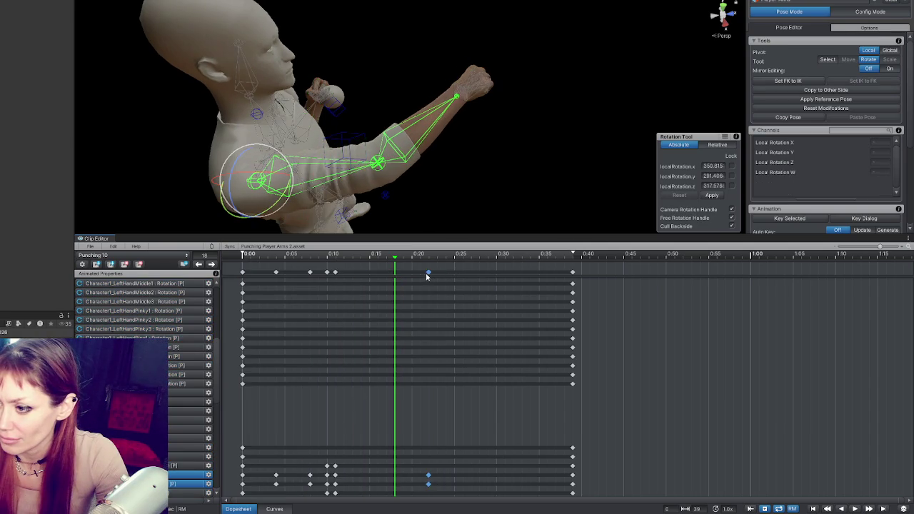
{"action": "left_click_drag", "start_coordinate": [572, 272], "coordinate": [516, 274]}
{"action": "mouse_move", "coordinate": [329, 264]}
{"action": "left_mouse_down"}
{"action": "mouse_move", "coordinate": [318, 259]}
{"action": "mouse_move", "coordinate": [333, 263]}
{"action": "left_mouse_up"}
{"action": "left_click", "coordinate": [276, 509]}
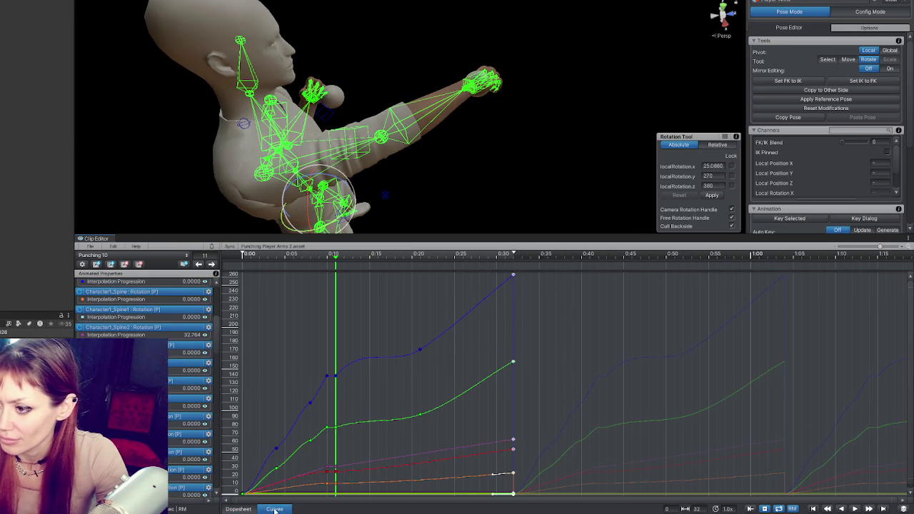
Break the tangents of the blue spine key near 0:10 and tilt them to reshape the curve.
{"action": "scroll", "coordinate": [307, 449], "scroll_direction": "up", "scroll_amount": 5}
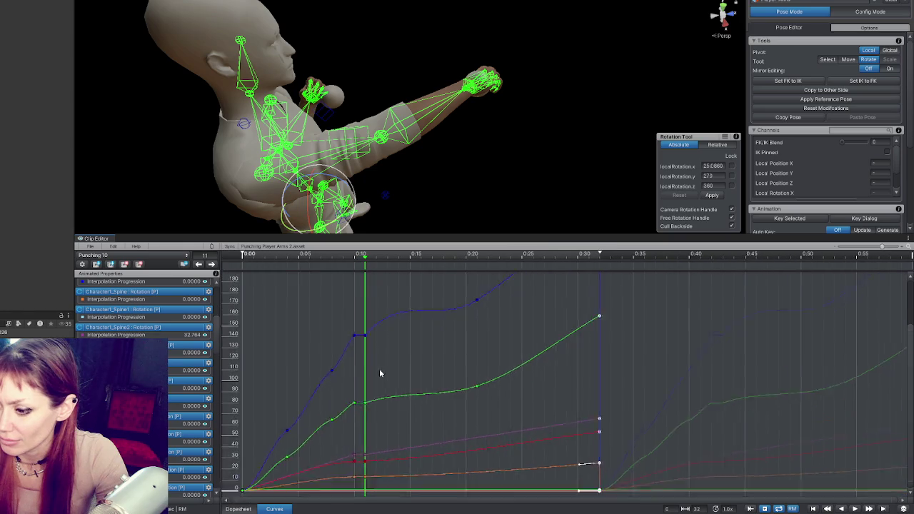
{"action": "left_click", "coordinate": [288, 394]}
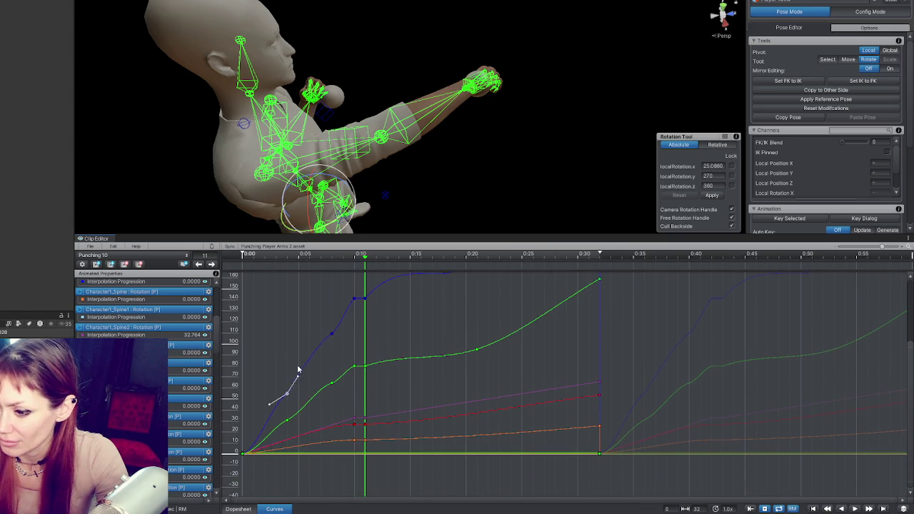
{"action": "right_click", "coordinate": [287, 393]}
{"action": "left_click", "coordinate": [315, 339]}
{"action": "left_click_drag", "start_coordinate": [306, 383], "coordinate": [301, 371]}
Set two green spine keys around 0:10 to Broken Tangents and tilt their slopes.
{"action": "left_click", "coordinate": [288, 421]}
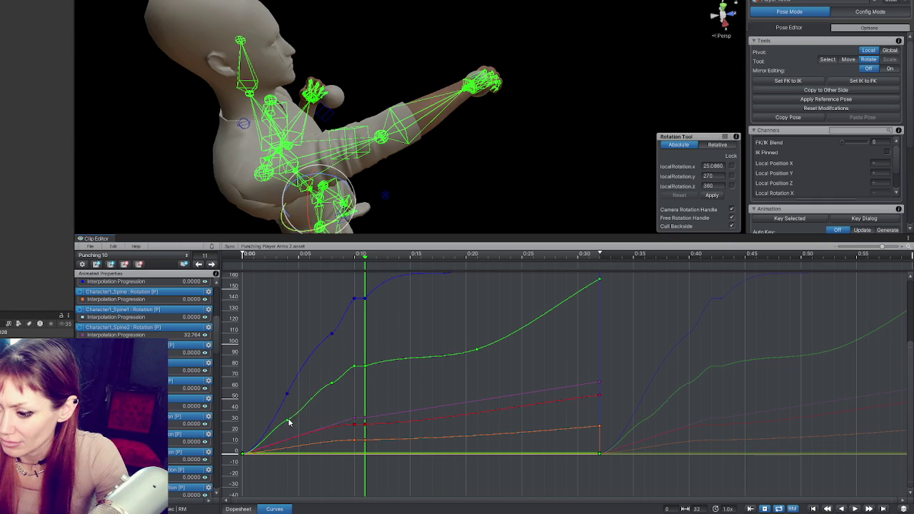
{"action": "right_click", "coordinate": [288, 420]}
{"action": "left_click", "coordinate": [312, 363]}
{"action": "left_click_drag", "start_coordinate": [307, 414], "coordinate": [307, 402]}
{"action": "left_click", "coordinate": [330, 385]}
{"action": "right_click", "coordinate": [331, 385]}
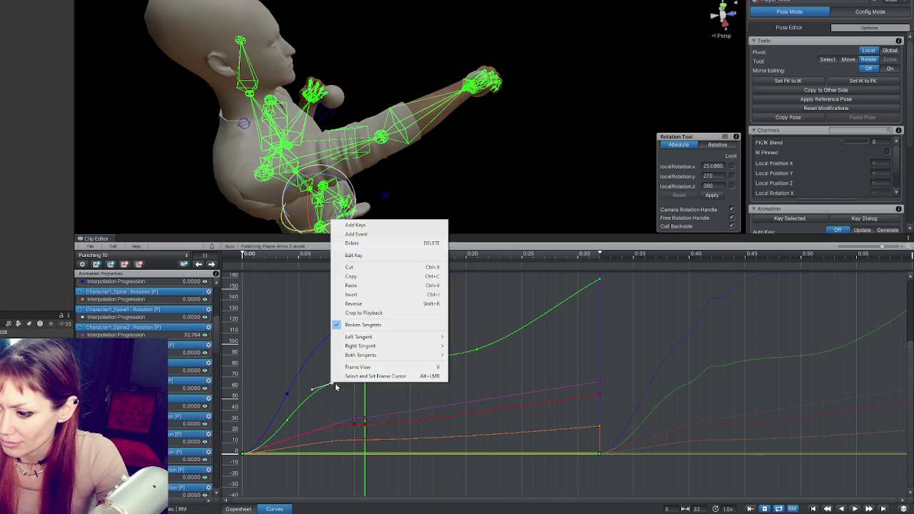
{"action": "left_click", "coordinate": [364, 325]}
{"action": "left_click_drag", "start_coordinate": [352, 372], "coordinate": [352, 372]}
Steepen the blue spine curve at its key just before 0:10 and reselect the forearm.
{"action": "left_click", "coordinate": [353, 366]}
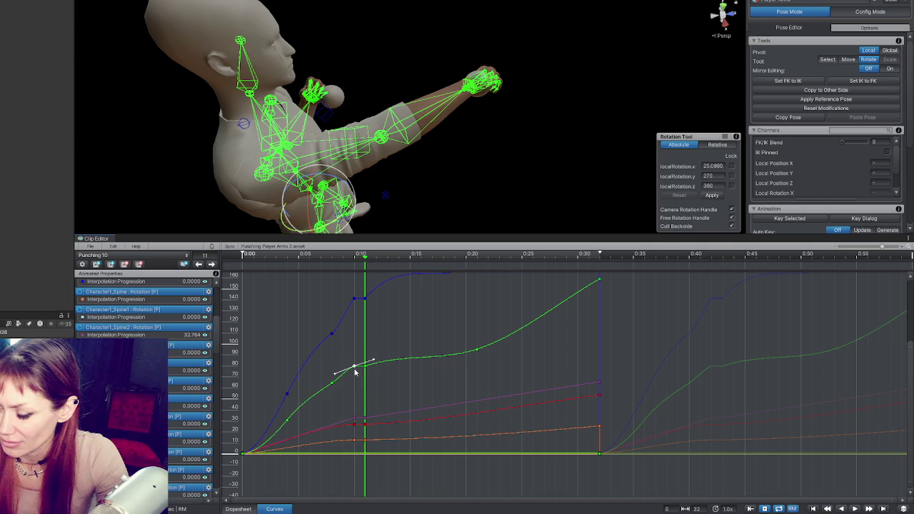
{"action": "left_click", "coordinate": [332, 333]}
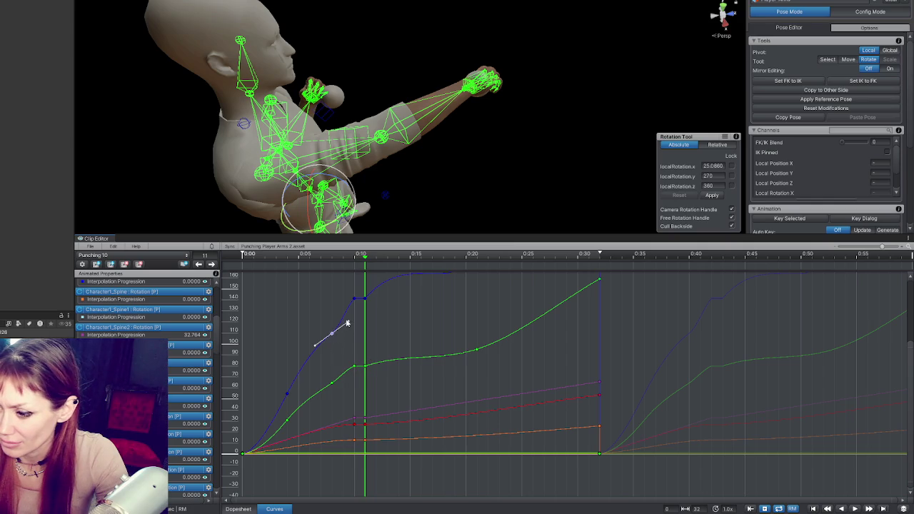
{"action": "left_click_drag", "start_coordinate": [347, 325], "coordinate": [345, 322]}
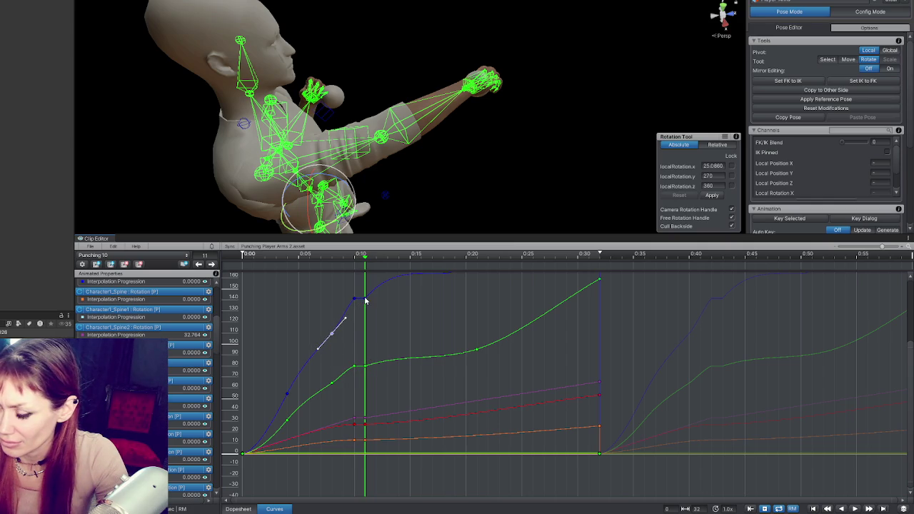
{"action": "left_click", "coordinate": [354, 367]}
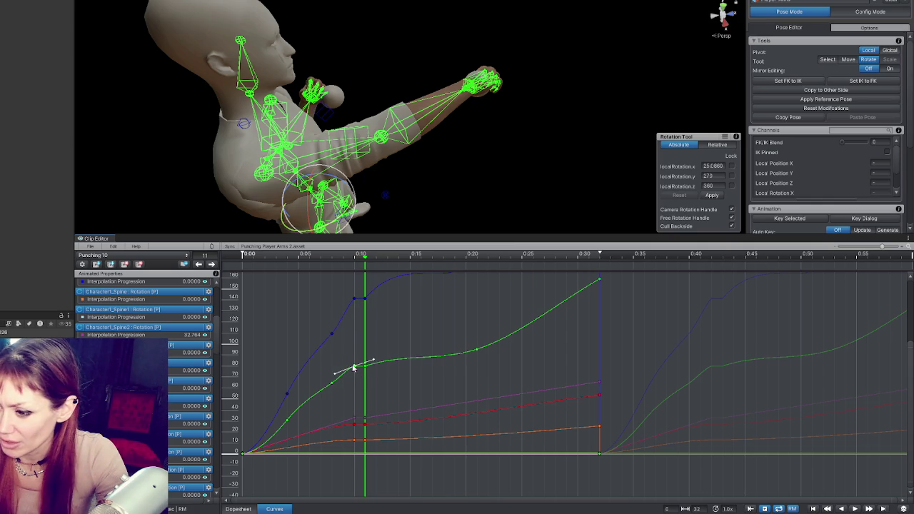
{"action": "left_click", "coordinate": [416, 141]}
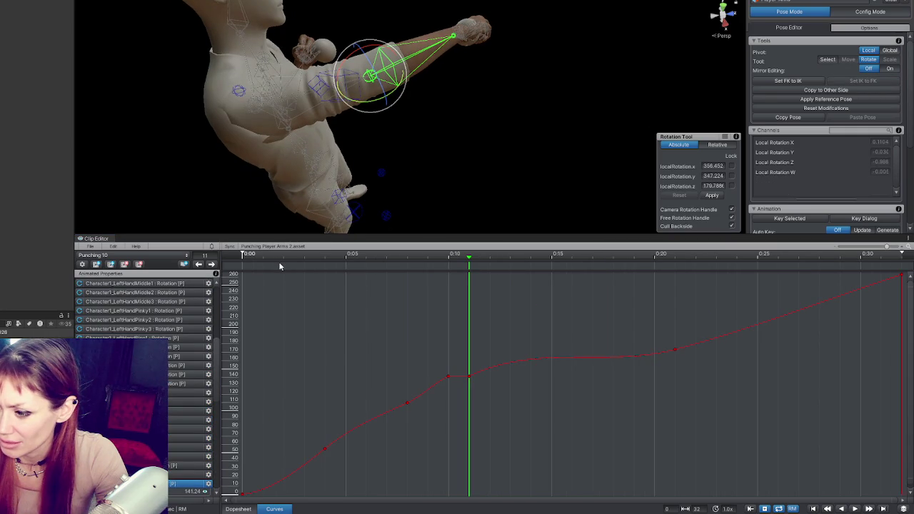
Step to the punch keyframe near 0:10 and rotate the forearm slightly.
{"action": "left_click", "coordinate": [448, 378]}
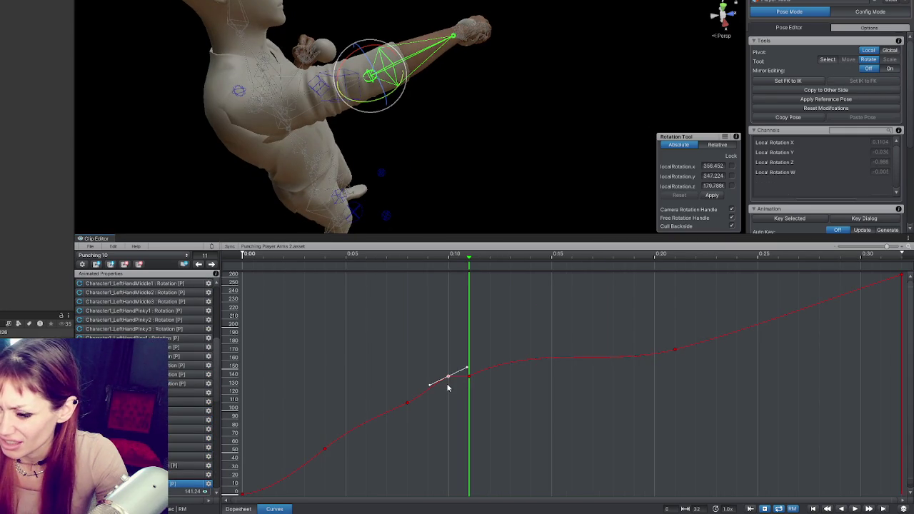
{"action": "left_click", "coordinate": [238, 508]}
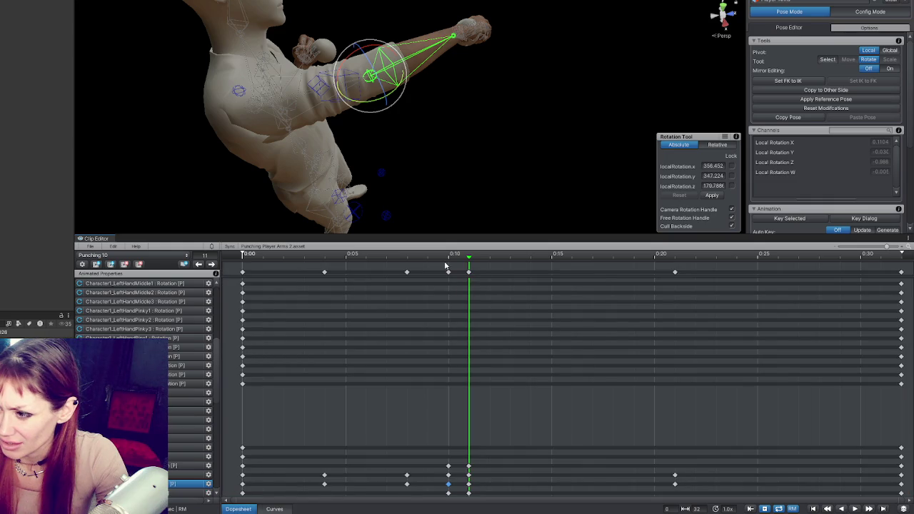
{"action": "left_click", "coordinate": [199, 264]}
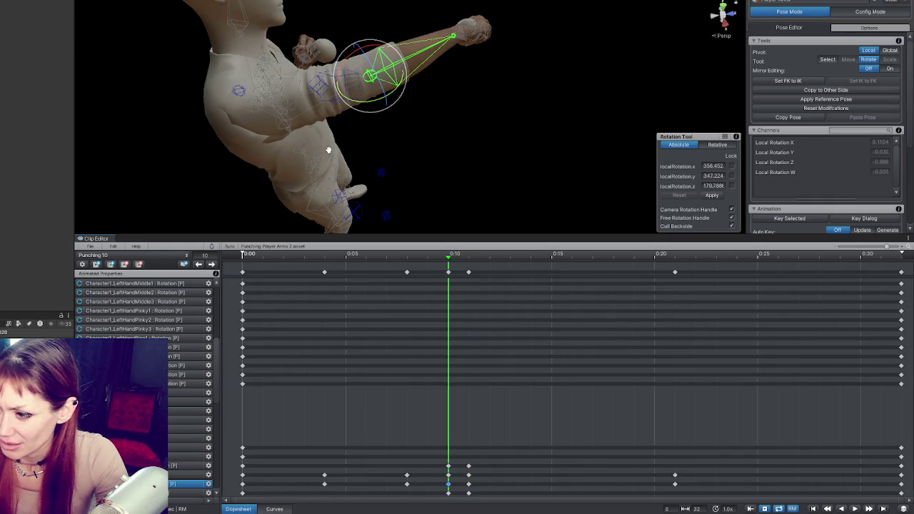
{"action": "left_click", "coordinate": [200, 265]}
{"action": "left_click", "coordinate": [212, 264]}
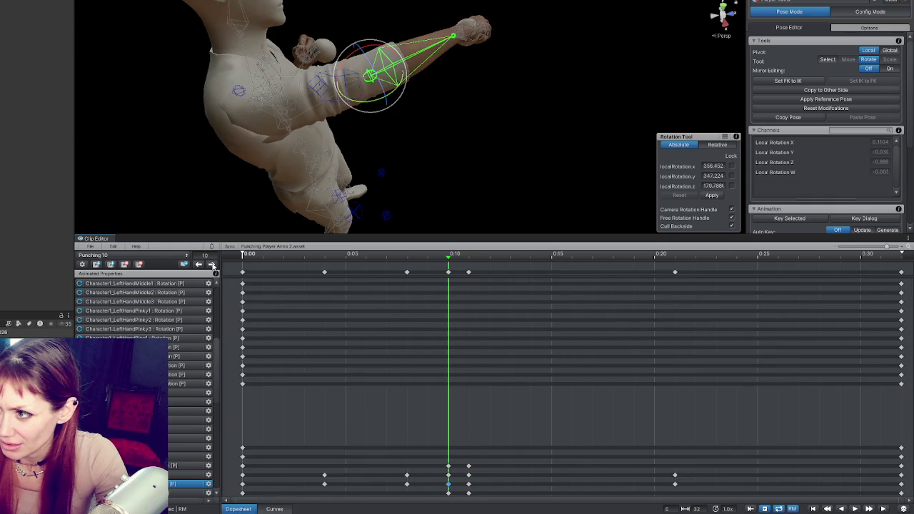
{"action": "mouse_move", "coordinate": [344, 62]}
{"action": "left_mouse_down"}
{"action": "mouse_move", "coordinate": [341, 86]}
{"action": "mouse_move", "coordinate": [364, 97]}
{"action": "left_mouse_up"}
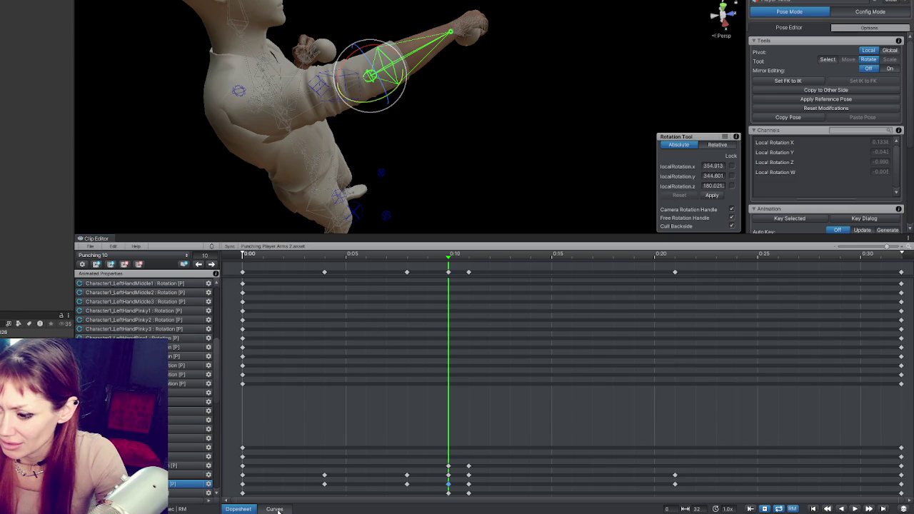
Display the upper-arm bone's rotation curve in the Curves view.
{"action": "left_click", "coordinate": [276, 509]}
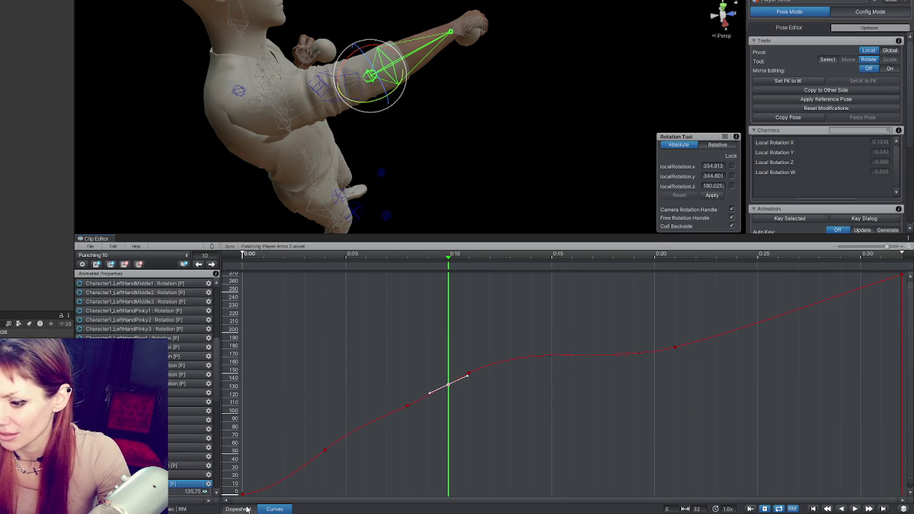
{"action": "left_click", "coordinate": [299, 86]}
{"action": "mouse_move", "coordinate": [299, 86]}
{"action": "left_mouse_down"}
{"action": "mouse_move", "coordinate": [401, 152]}
{"action": "mouse_move", "coordinate": [464, 100]}
{"action": "mouse_move", "coordinate": [384, 155]}
{"action": "left_mouse_up"}
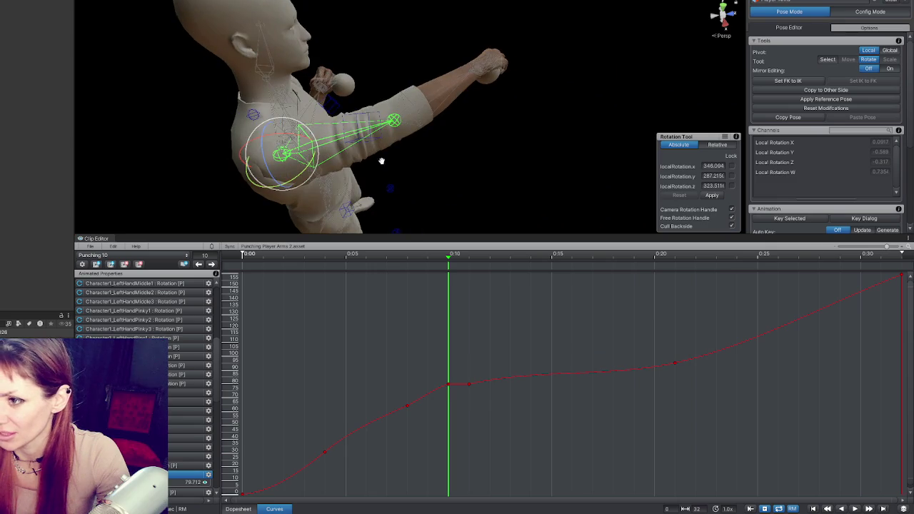
Rotate the upper arm at frame 10, break that key's tangents and reshape its outgoing slope.
{"action": "key", "text": "c"}
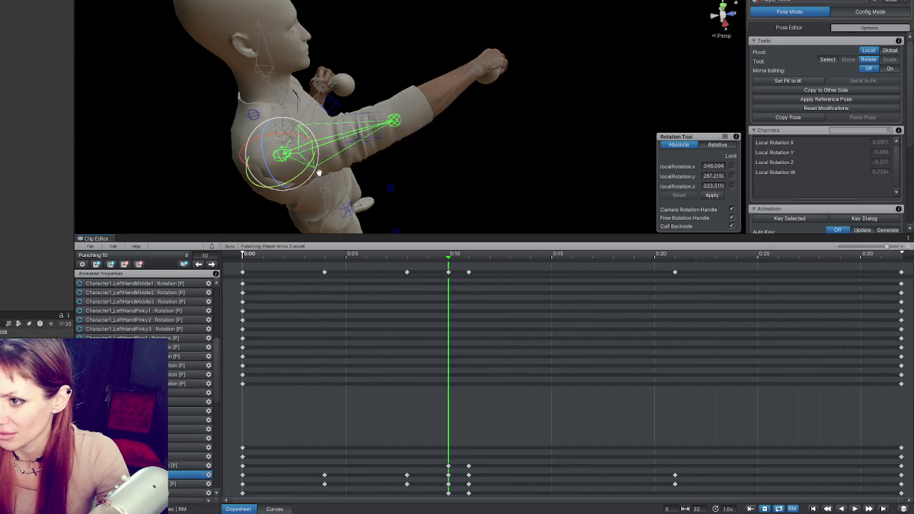
{"action": "mouse_move", "coordinate": [305, 172]}
{"action": "left_mouse_down"}
{"action": "mouse_move", "coordinate": [308, 163]}
{"action": "mouse_move", "coordinate": [297, 160]}
{"action": "mouse_move", "coordinate": [299, 172]}
{"action": "left_mouse_up"}
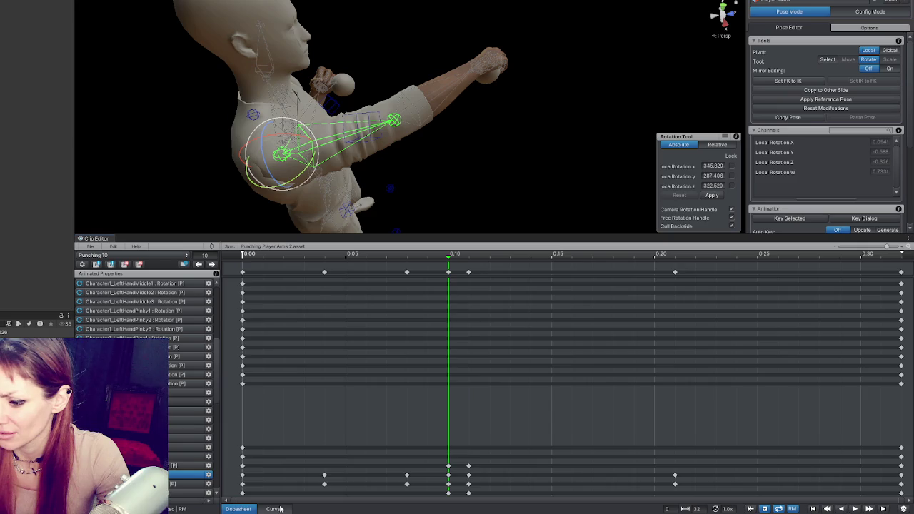
{"action": "left_click", "coordinate": [280, 509]}
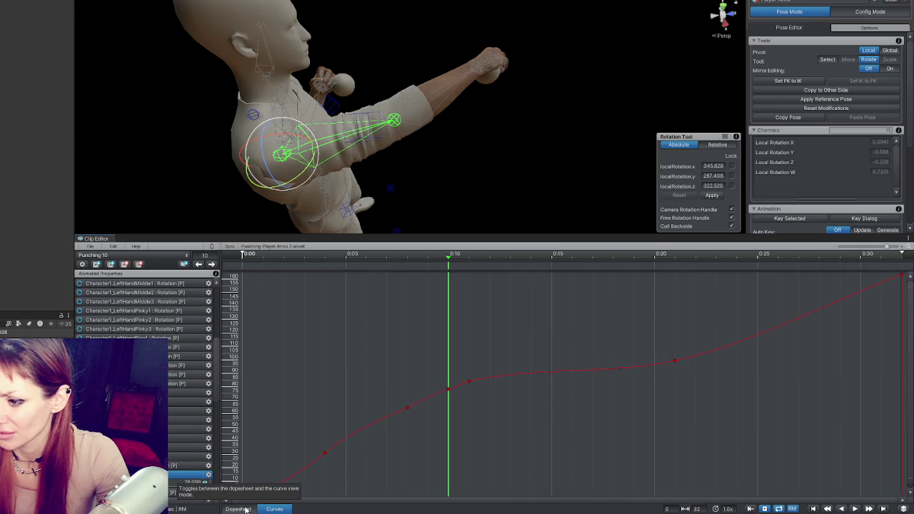
{"action": "left_click", "coordinate": [449, 389]}
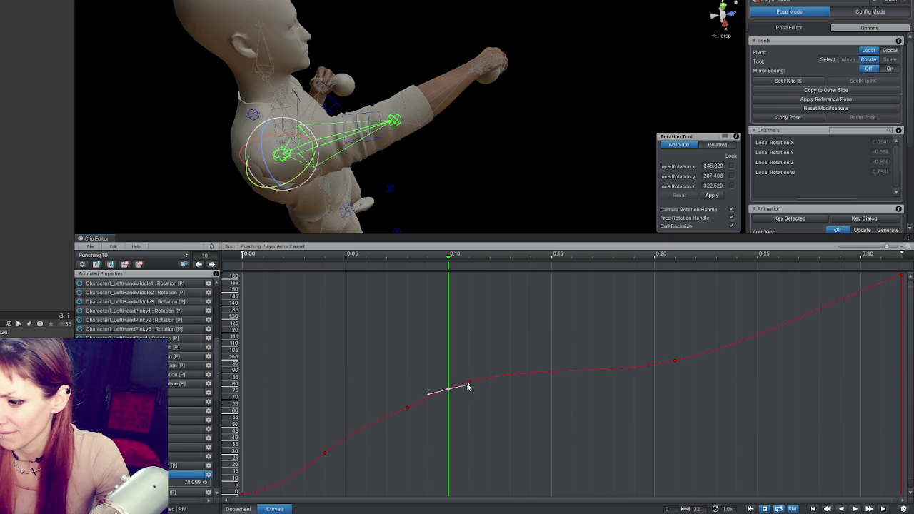
{"action": "right_click", "coordinate": [451, 390]}
{"action": "left_click", "coordinate": [492, 335]}
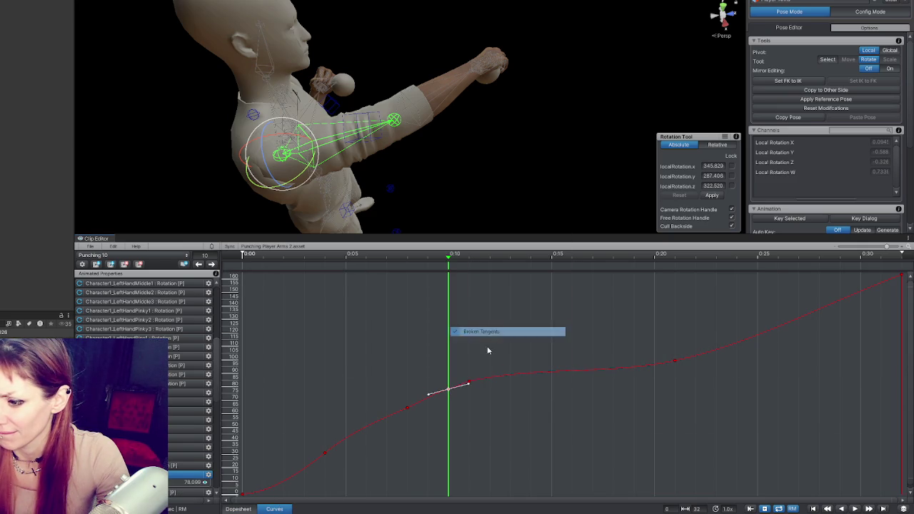
{"action": "left_click_drag", "start_coordinate": [469, 384], "coordinate": [473, 382]}
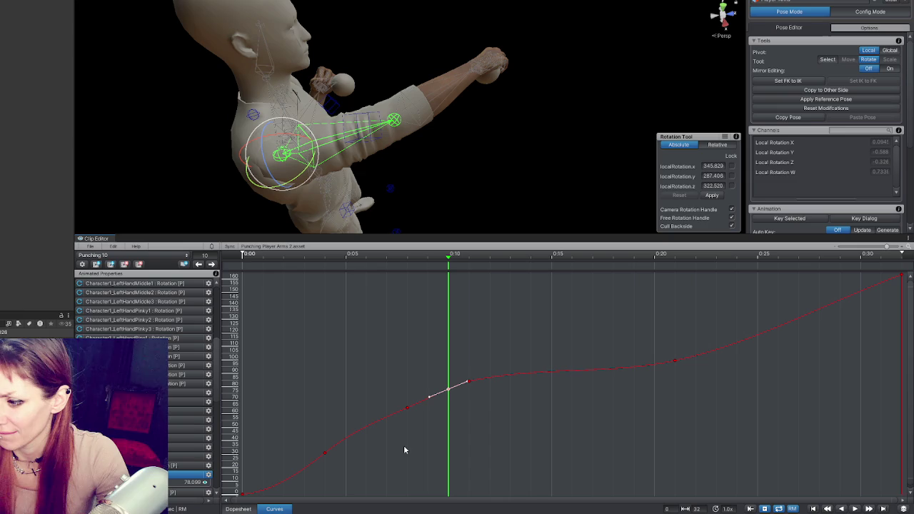
Return to the Dopesheet and select the shoulder bone.
{"action": "left_click", "coordinate": [249, 508]}
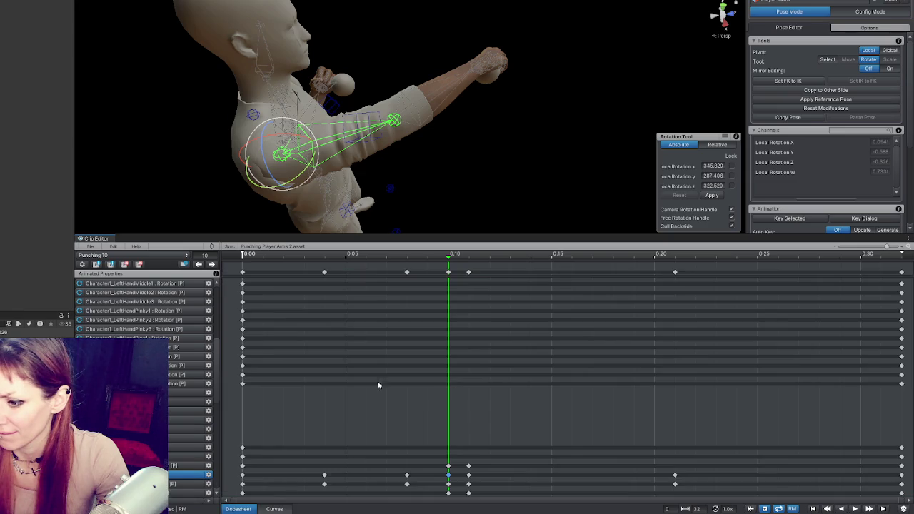
{"action": "left_click_drag", "start_coordinate": [399, 169], "coordinate": [523, 80]}
{"action": "left_click", "coordinate": [562, 55]}
{"action": "left_click", "coordinate": [471, 98]}
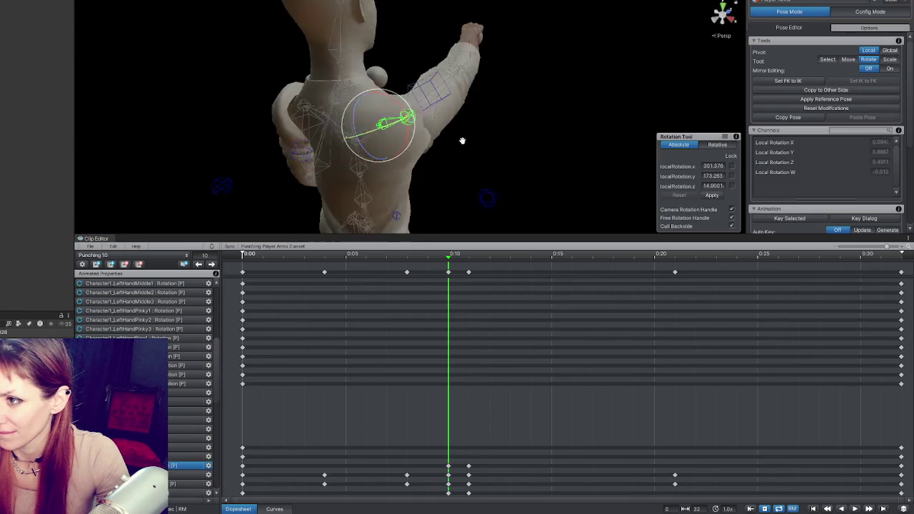
Rotate the shoulder at frame 10, compare its curve, then undo the change.
{"action": "left_click", "coordinate": [274, 508]}
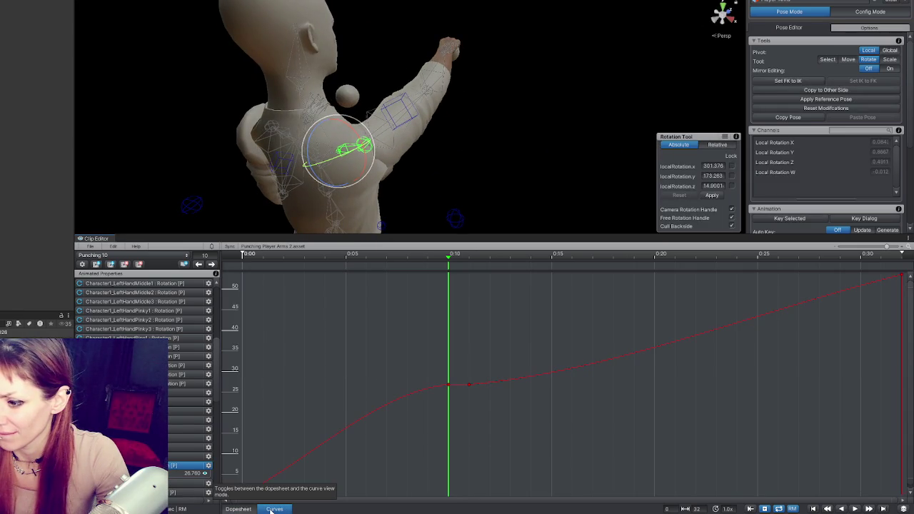
{"action": "left_click", "coordinate": [243, 510]}
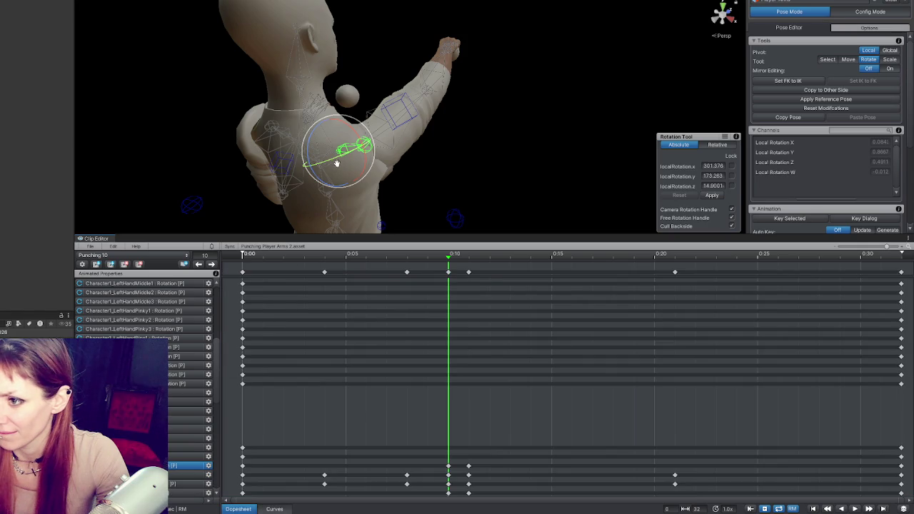
{"action": "left_click_drag", "start_coordinate": [339, 154], "coordinate": [341, 159]}
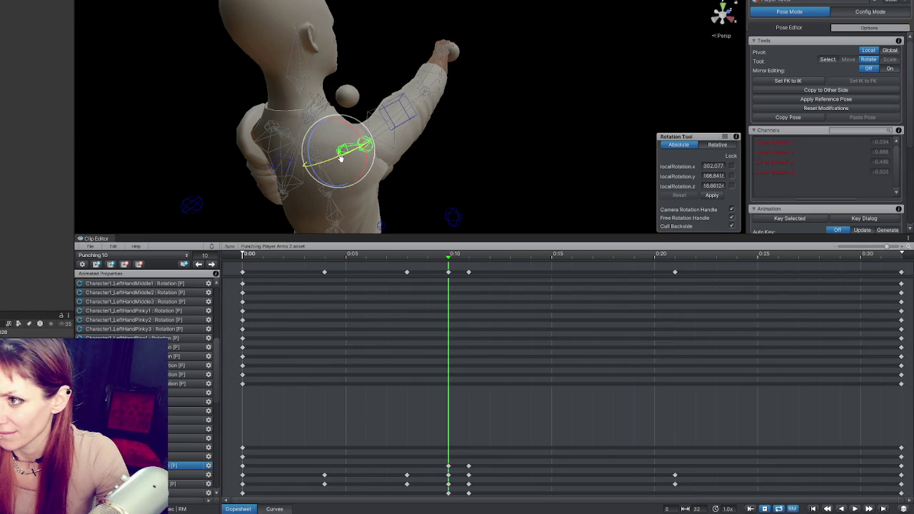
{"action": "left_click", "coordinate": [275, 508]}
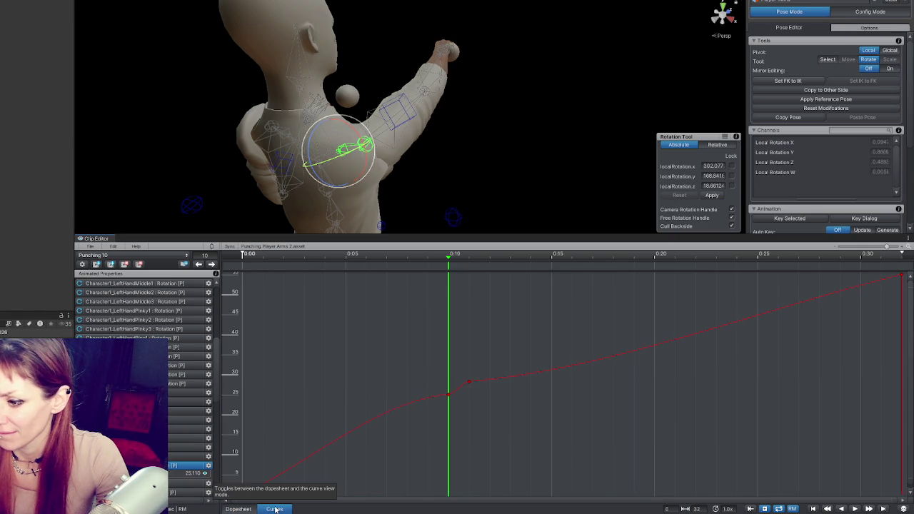
{"action": "left_click", "coordinate": [238, 509]}
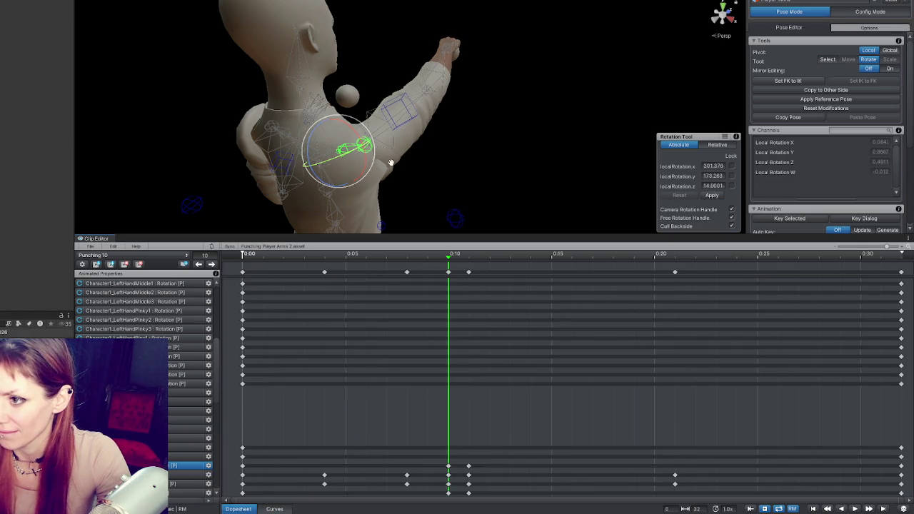
{"action": "left_click", "coordinate": [275, 508]}
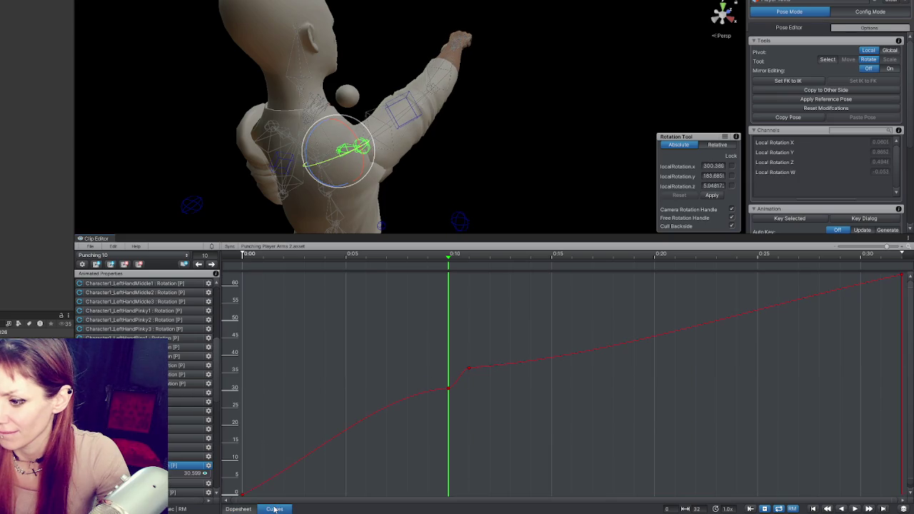
{"action": "key", "text": "k"}
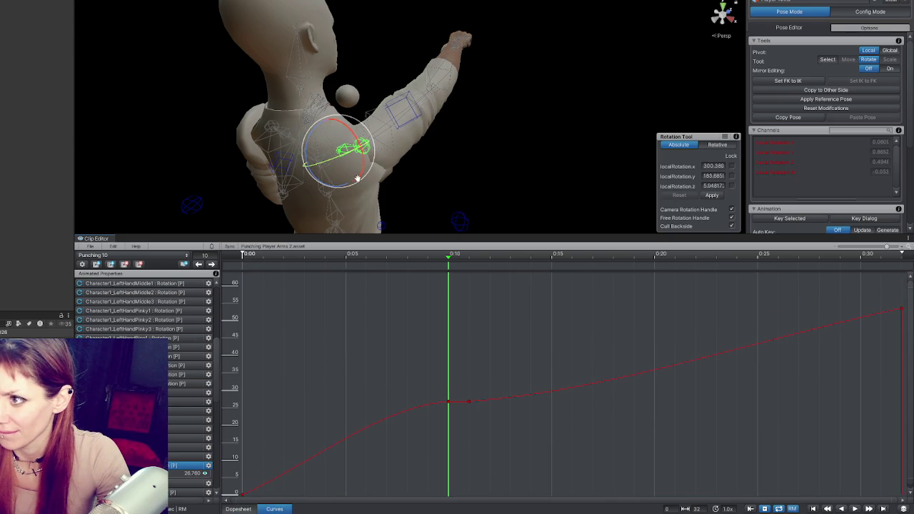
Reselect the shoulder's rotation channel and display its curve.
{"action": "left_click", "coordinate": [254, 507]}
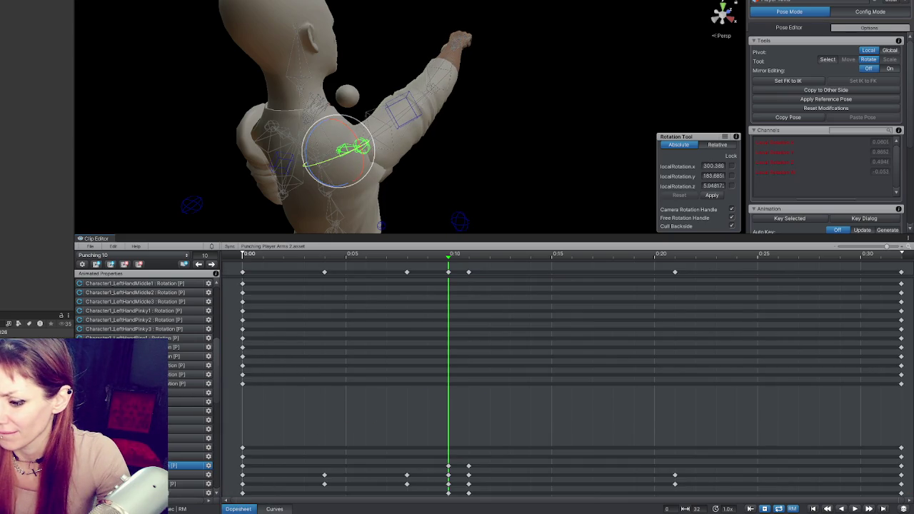
{"action": "left_click", "coordinate": [281, 509]}
{"action": "left_click", "coordinate": [239, 508]}
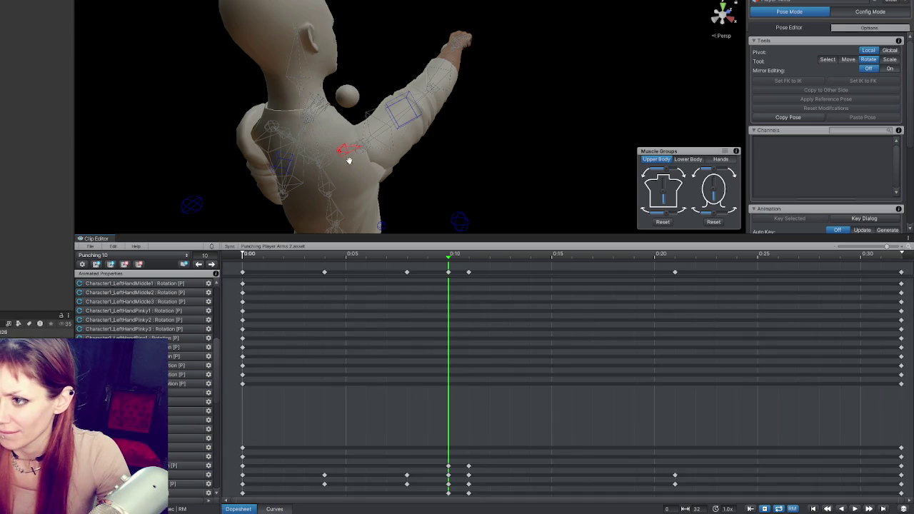
{"action": "left_click", "coordinate": [187, 464]}
{"action": "left_click", "coordinate": [274, 508]}
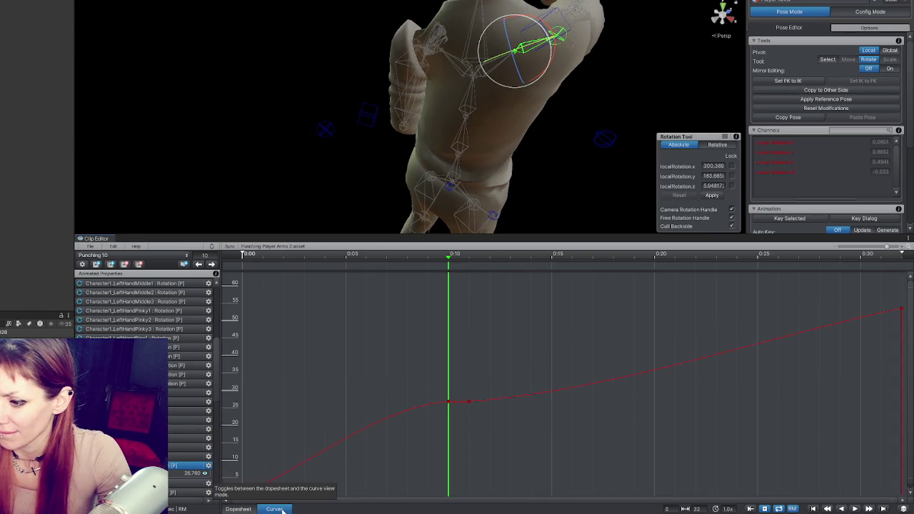
{"action": "left_click_drag", "start_coordinate": [550, 147], "coordinate": [513, 164]}
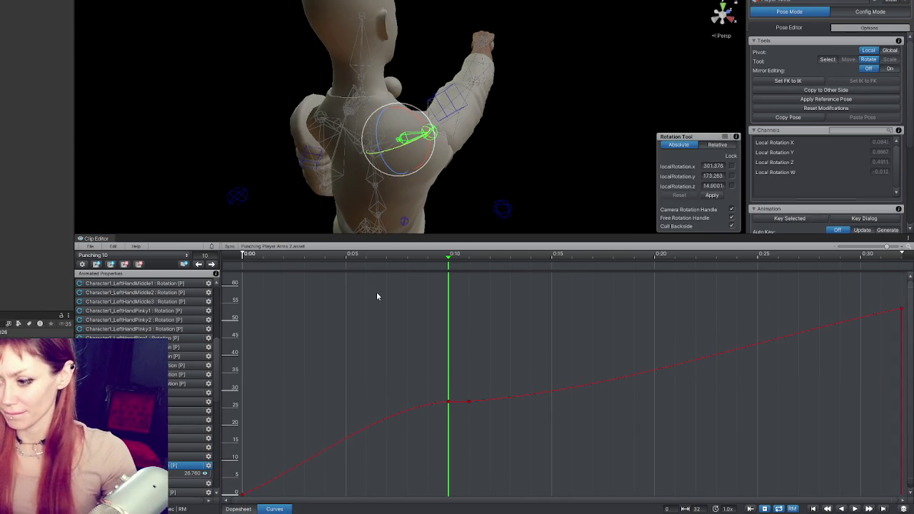
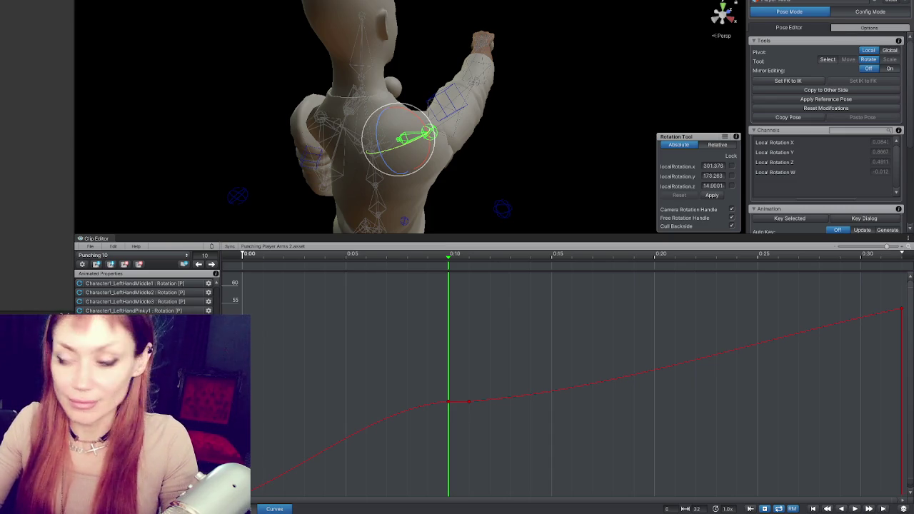
Orbit to a side-on view, switch the timeline to keyframes, and select the forearm bone.
{"action": "scroll", "coordinate": [414, 97], "scroll_direction": "down", "scroll_amount": 3}
{"action": "scroll", "coordinate": [414, 97], "scroll_direction": "up", "scroll_amount": 3}
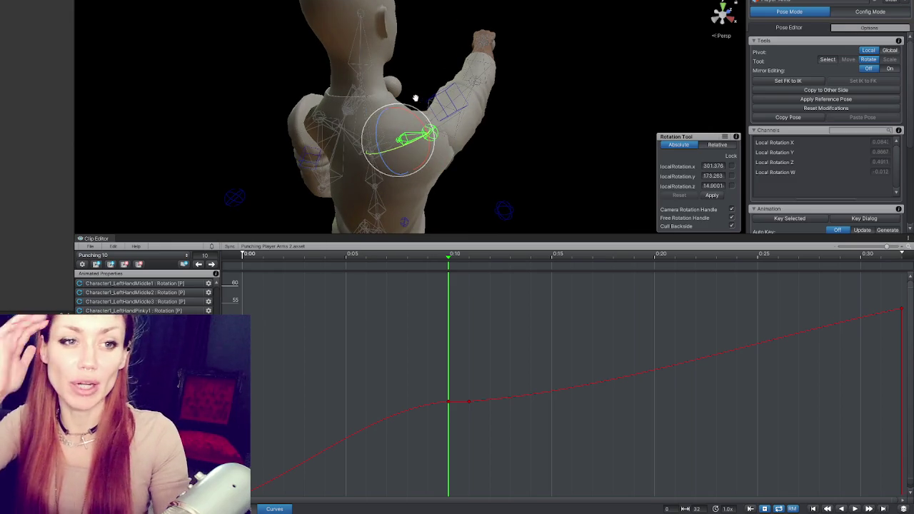
{"action": "mouse_move", "coordinate": [491, 119]}
{"action": "left_mouse_down"}
{"action": "mouse_move", "coordinate": [469, 97]}
{"action": "mouse_move", "coordinate": [400, 79]}
{"action": "mouse_move", "coordinate": [431, 245]}
{"action": "mouse_move", "coordinate": [282, 257]}
{"action": "mouse_move", "coordinate": [370, 271]}
{"action": "mouse_move", "coordinate": [507, 269]}
{"action": "mouse_move", "coordinate": [448, 264]}
{"action": "mouse_move", "coordinate": [465, 258]}
{"action": "mouse_move", "coordinate": [447, 266]}
{"action": "left_mouse_up"}
{"action": "key", "text": "c"}
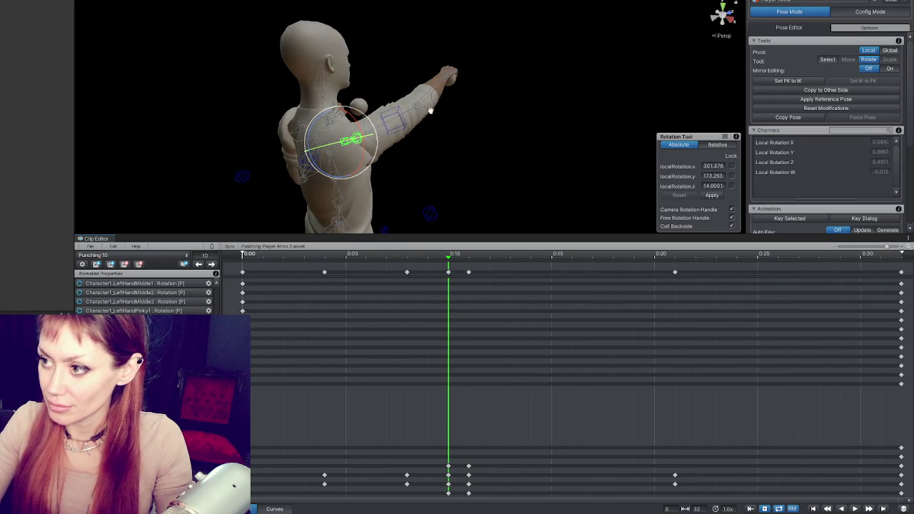
{"action": "left_click", "coordinate": [429, 112]}
Scrub the punch between frames 6 and 11 to check the forearm pose.
{"action": "left_click", "coordinate": [463, 258]}
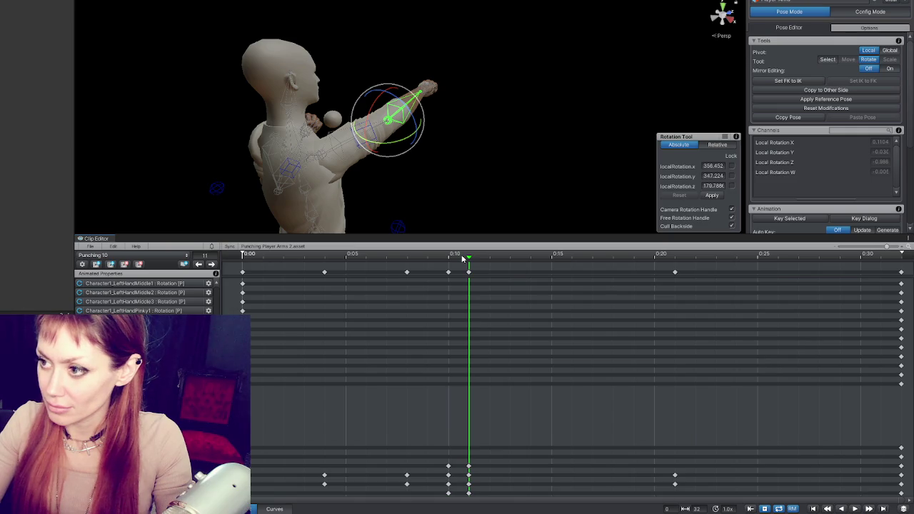
{"action": "left_click_drag", "start_coordinate": [468, 261], "coordinate": [452, 263]}
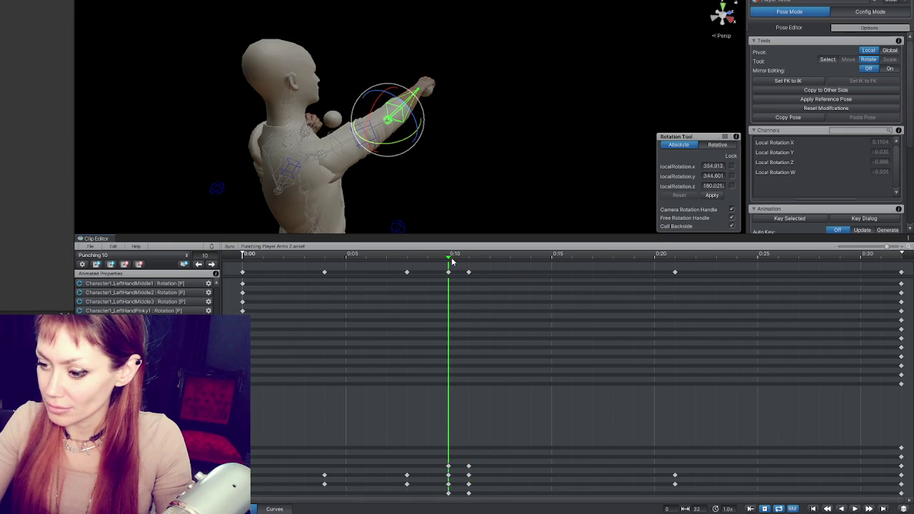
{"action": "left_click", "coordinate": [211, 264]}
{"action": "left_click", "coordinate": [366, 256]}
{"action": "mouse_move", "coordinate": [367, 256]}
{"action": "left_mouse_down"}
{"action": "mouse_move", "coordinate": [729, 265]}
{"action": "mouse_move", "coordinate": [551, 259]}
{"action": "mouse_move", "coordinate": [675, 259]}
{"action": "mouse_move", "coordinate": [593, 260]}
{"action": "left_mouse_up"}
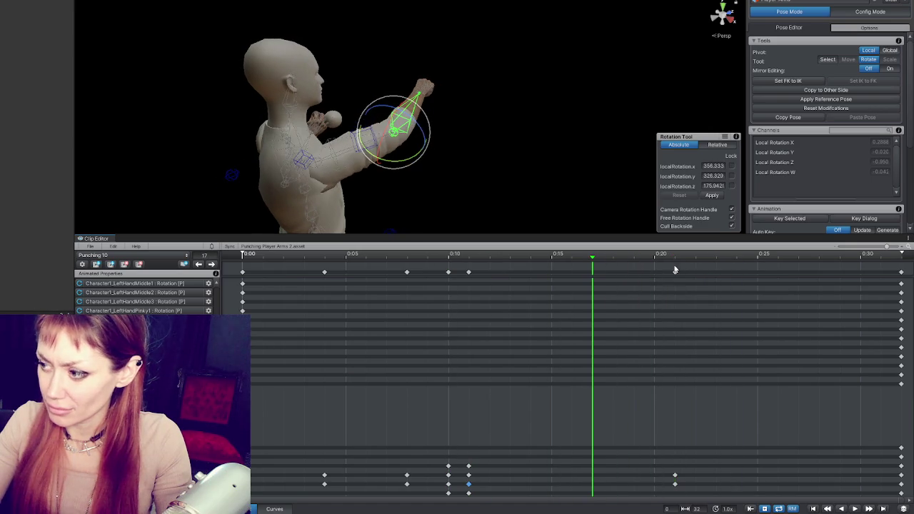
Play the punch from frame 5 with the upper arm selected, then request deleting Punching 10.anim.
{"action": "left_click", "coordinate": [304, 158]}
{"action": "left_click", "coordinate": [334, 257]}
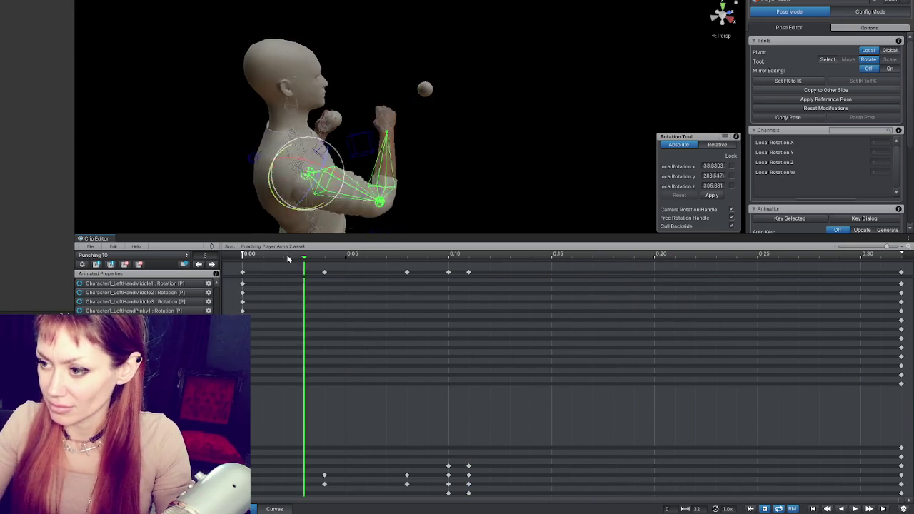
{"action": "key", "text": "space"}
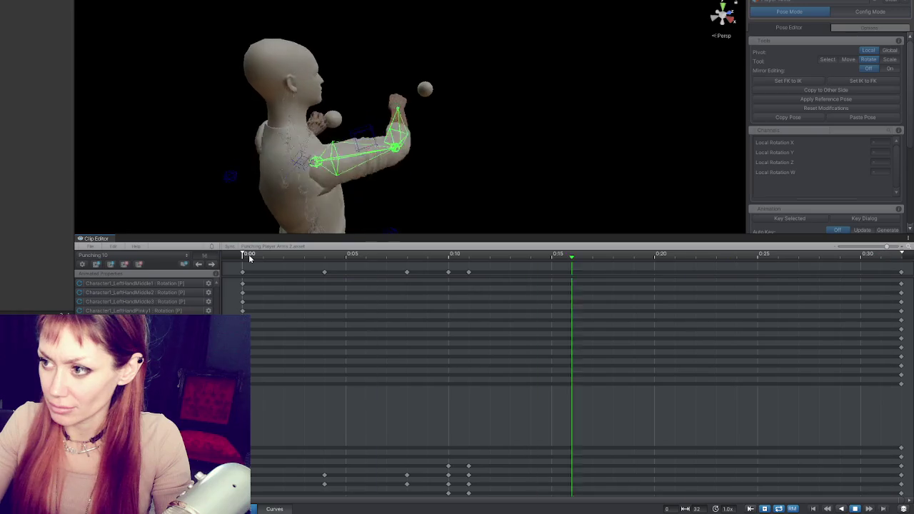
{"action": "left_click", "coordinate": [248, 254]}
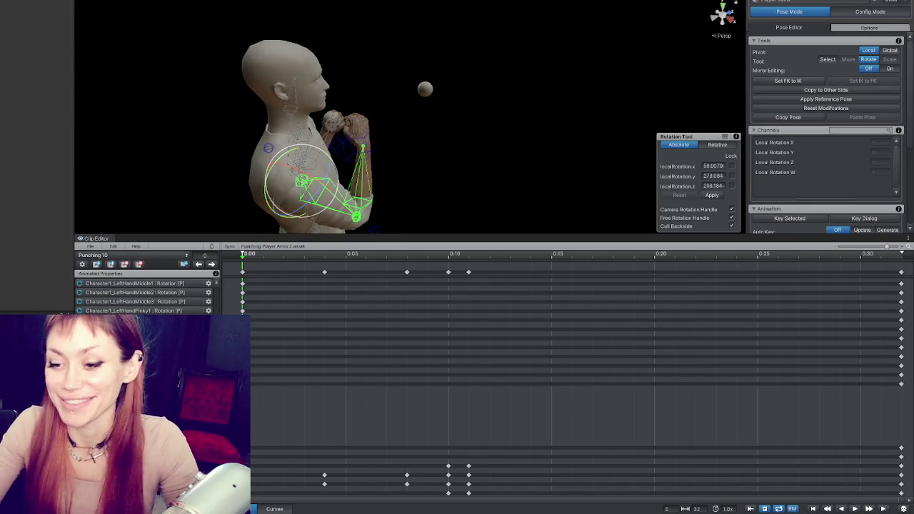
{"action": "key", "text": "Delete"}
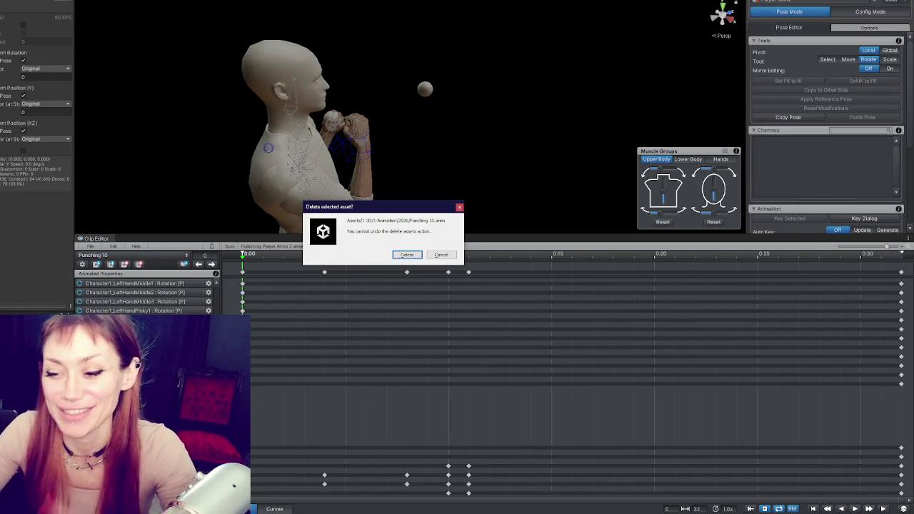
Delete the old Punching 10 file, re-export the clip, and make Punching 10 the Punching 3 0 motion.
{"action": "left_click", "coordinate": [417, 256]}
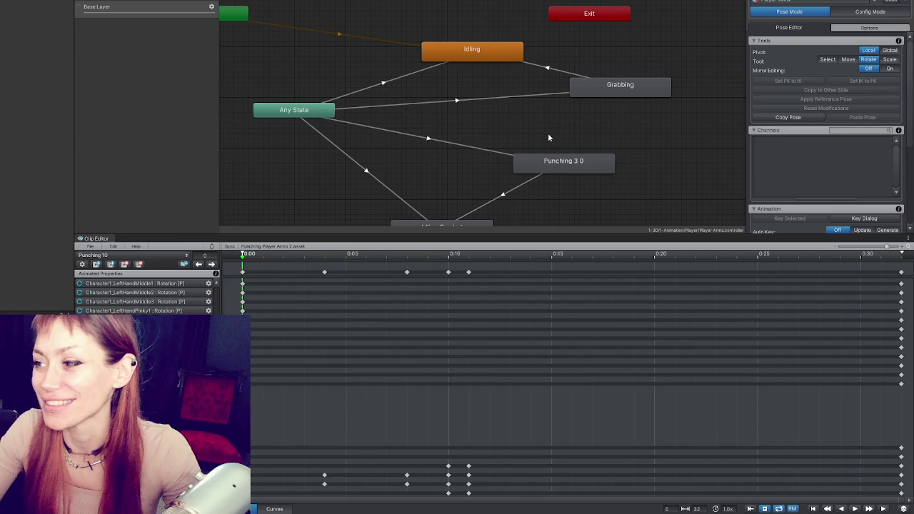
{"action": "left_click", "coordinate": [552, 159]}
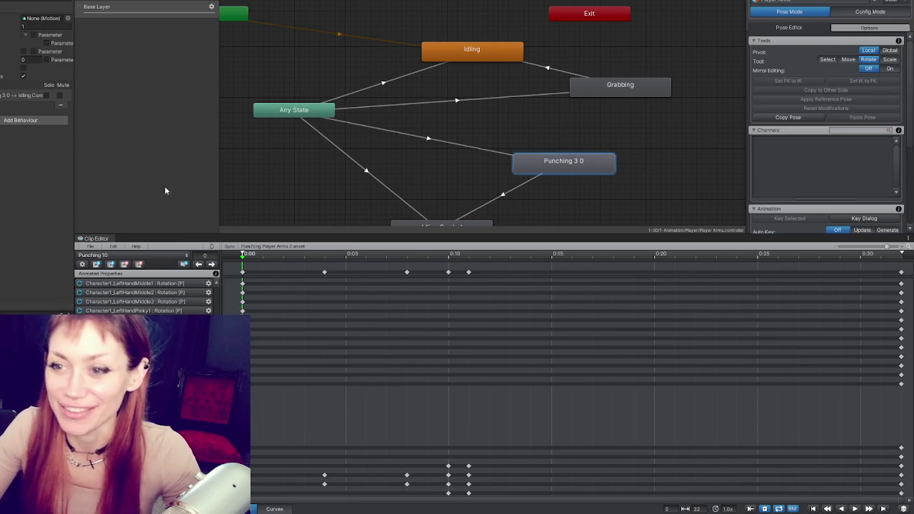
{"action": "left_click", "coordinate": [90, 246]}
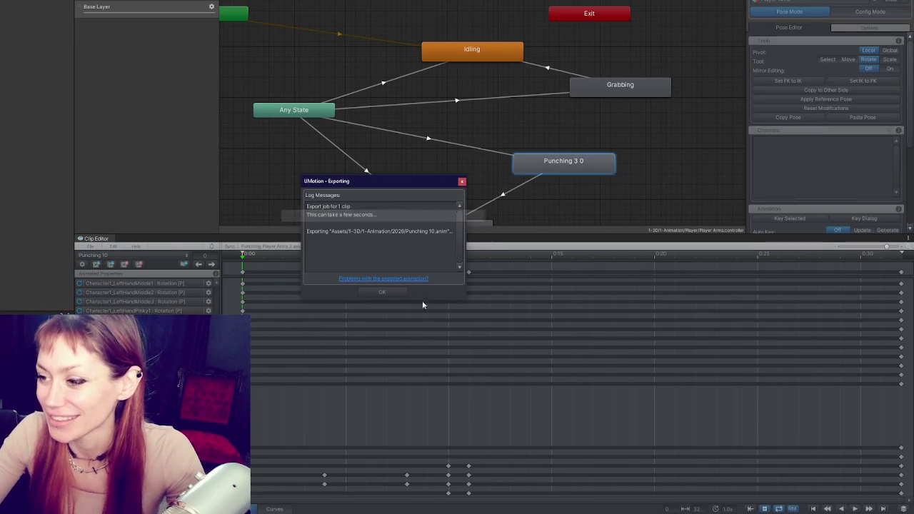
{"action": "left_click", "coordinate": [397, 291]}
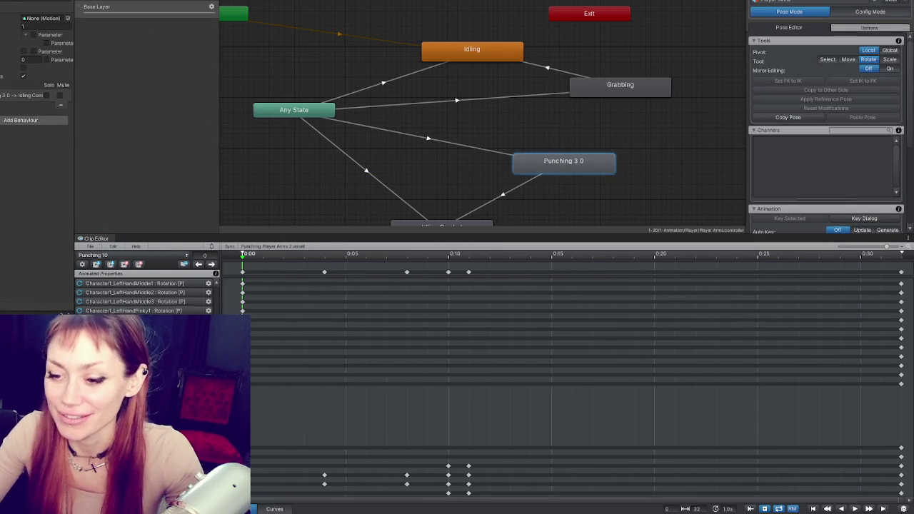
{"action": "left_click_drag", "start_coordinate": [36, 4], "coordinate": [37, 21]}
{"action": "double_click", "coordinate": [41, 18]}
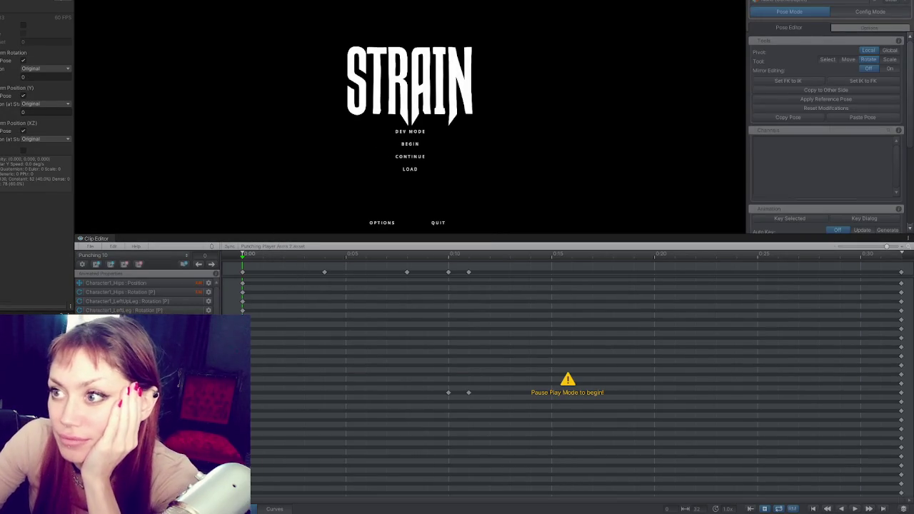
Choose DEV MODE on the STRAIN title menu to load into the fenced yard.
{"action": "left_click", "coordinate": [410, 131]}
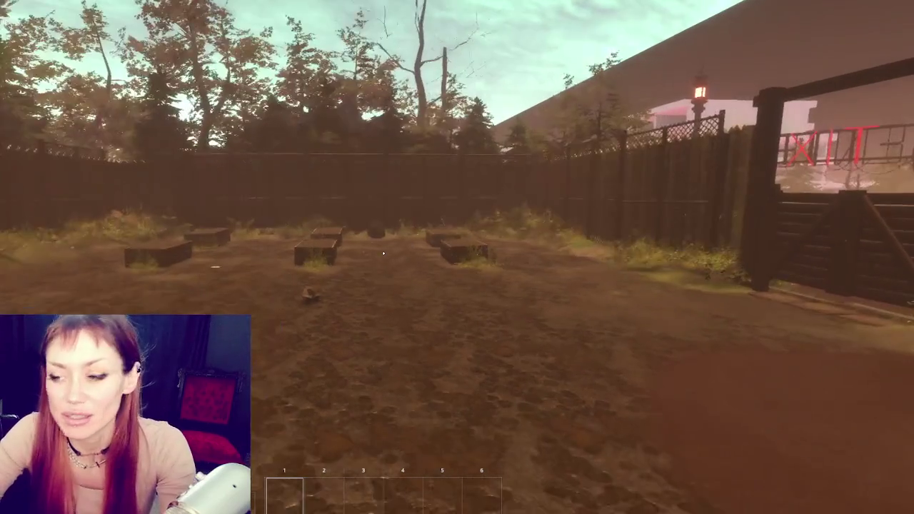
Throw ten test punches in the yard, then bring up the pause menu with Escape.
{"action": "left_click", "coordinate": [505, 222]}
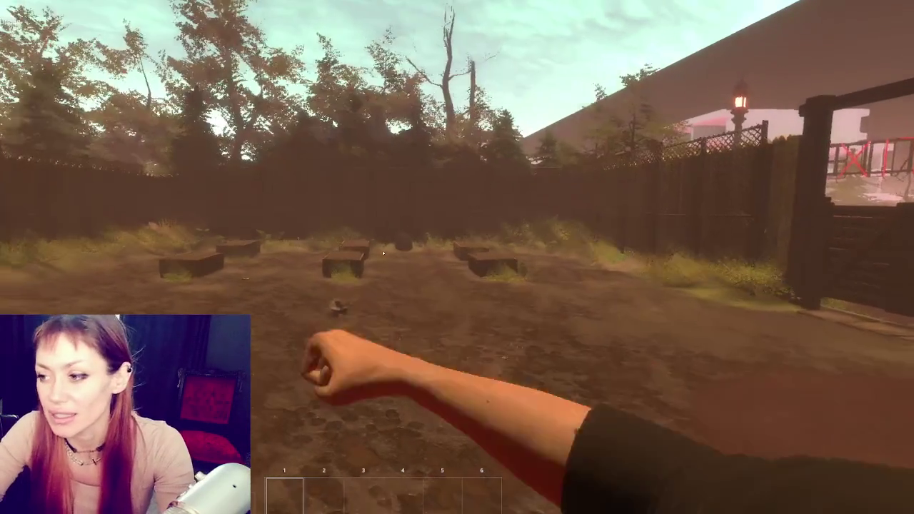
{"action": "left_click", "coordinate": [504, 222]}
{"action": "left_click", "coordinate": [383, 253]}
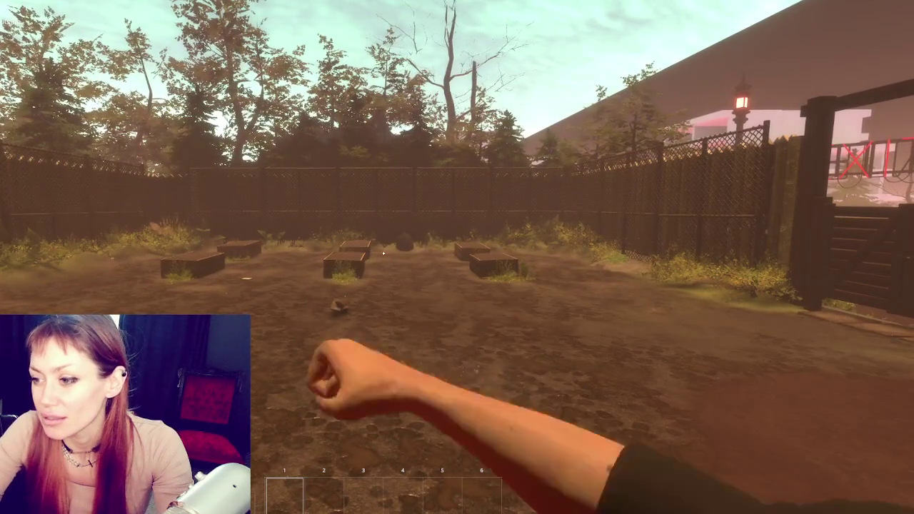
{"action": "left_click", "coordinate": [383, 253]}
{"action": "left_click", "coordinate": [383, 253]}
{"action": "left_click", "coordinate": [383, 252]}
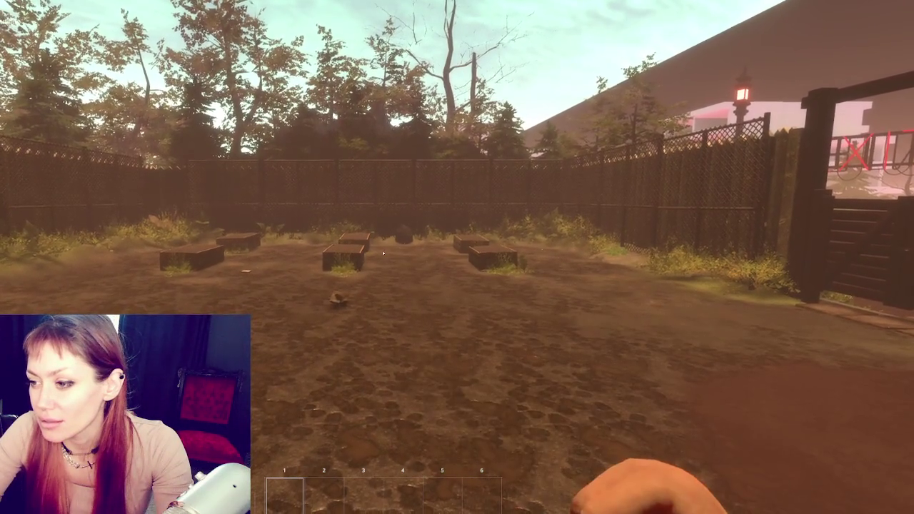
{"action": "left_click", "coordinate": [383, 252]}
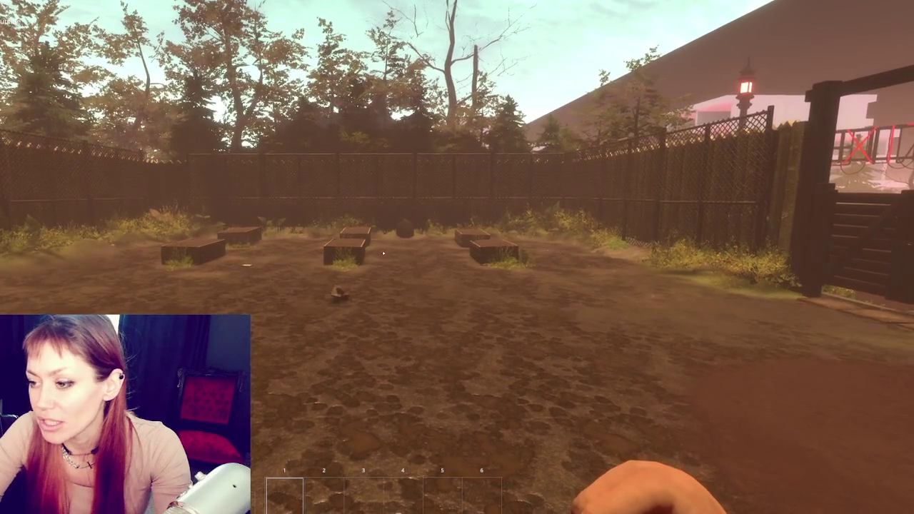
{"action": "left_click", "coordinate": [383, 253]}
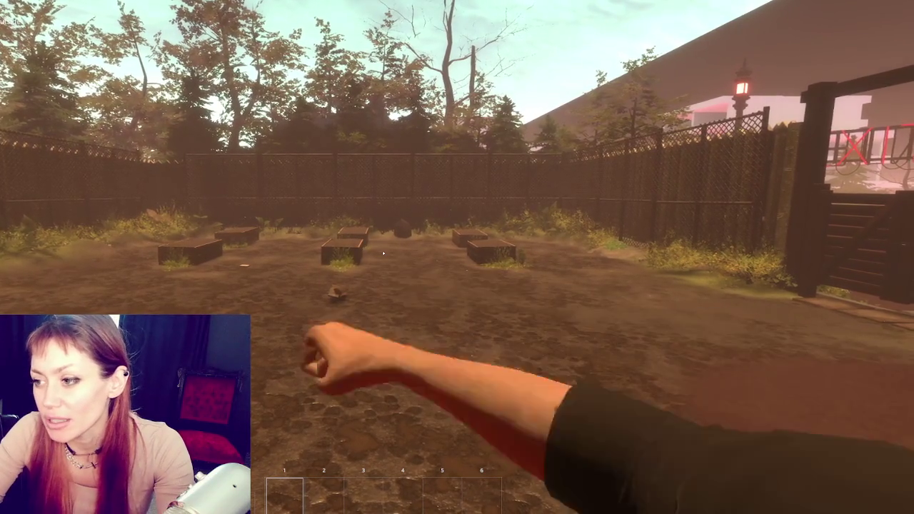
{"action": "left_click", "coordinate": [383, 253]}
{"action": "left_click", "coordinate": [383, 253]}
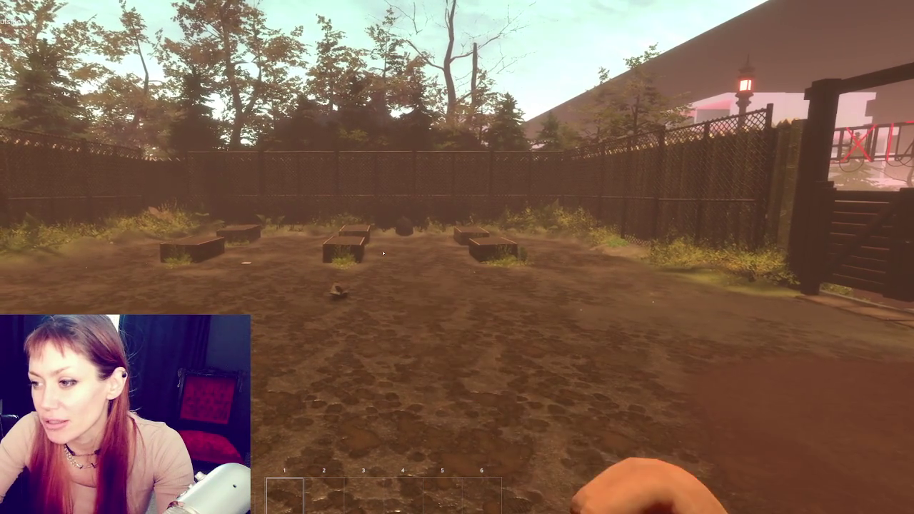
{"action": "key", "text": "Escape"}
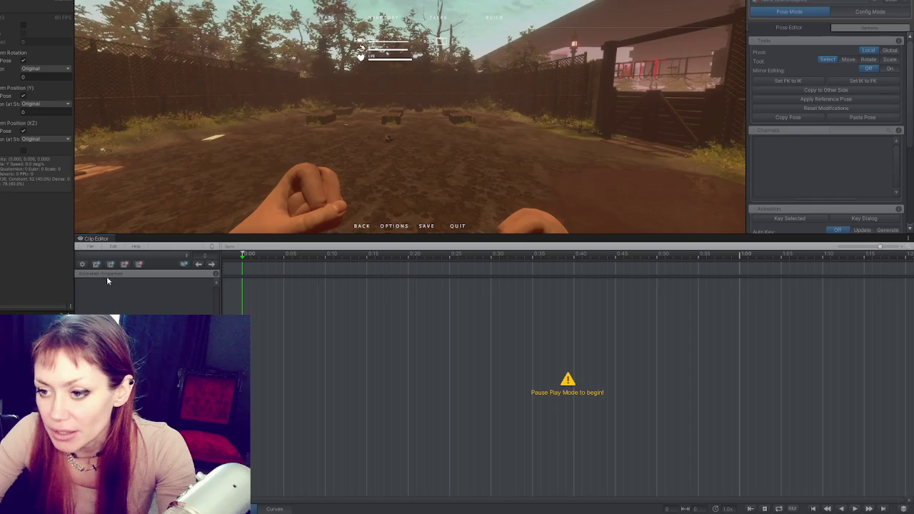
Reload the recent punching project into the Clip Editor.
{"action": "left_click", "coordinate": [90, 247]}
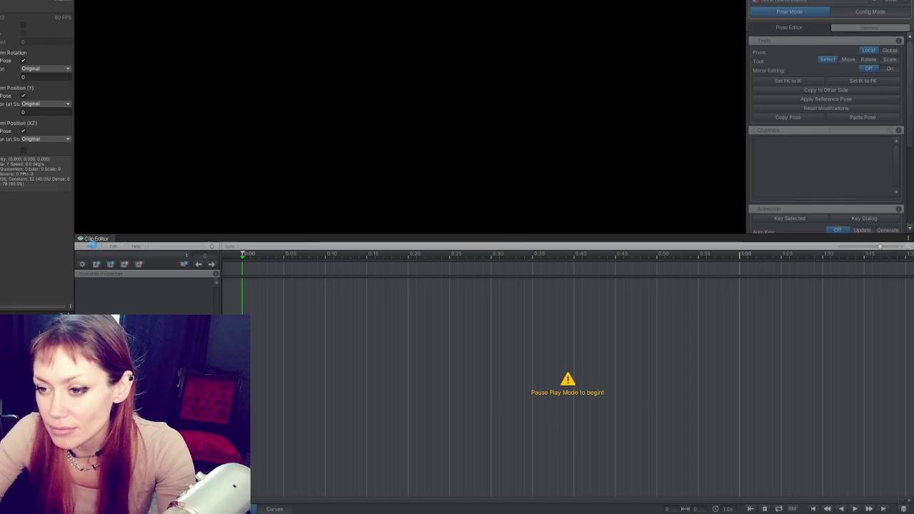
{"action": "mouse_move", "coordinate": [179, 284]}
{"action": "left_click", "coordinate": [261, 284]}
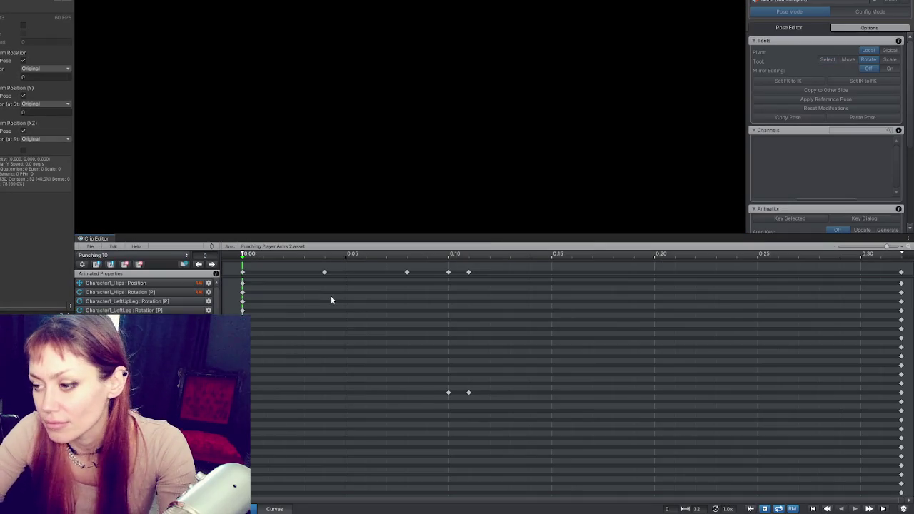
{"action": "scroll", "coordinate": [342, 307], "scroll_direction": "down", "scroll_amount": 5}
Key every property at 0:00 and frame 51, shifting the 0:22–0:55 key block to start at 0:10.
{"action": "mouse_move", "coordinate": [501, 269]}
{"action": "left_mouse_down"}
{"action": "mouse_move", "coordinate": [241, 280]}
{"action": "mouse_move", "coordinate": [408, 282]}
{"action": "left_mouse_up"}
{"action": "left_click", "coordinate": [392, 287]}
{"action": "key", "text": "ctrl+a"}
{"action": "key", "text": "k"}
{"action": "left_click_drag", "start_coordinate": [395, 270], "coordinate": [648, 283]}
{"action": "left_click_drag", "start_coordinate": [412, 272], "coordinate": [319, 282]}
{"action": "left_click", "coordinate": [254, 272]}
{"action": "key", "text": "ctrl+a"}
{"action": "key", "text": "Right"}
{"action": "key", "text": "Right"}
{"action": "key", "text": "Right"}
{"action": "key", "text": "k"}
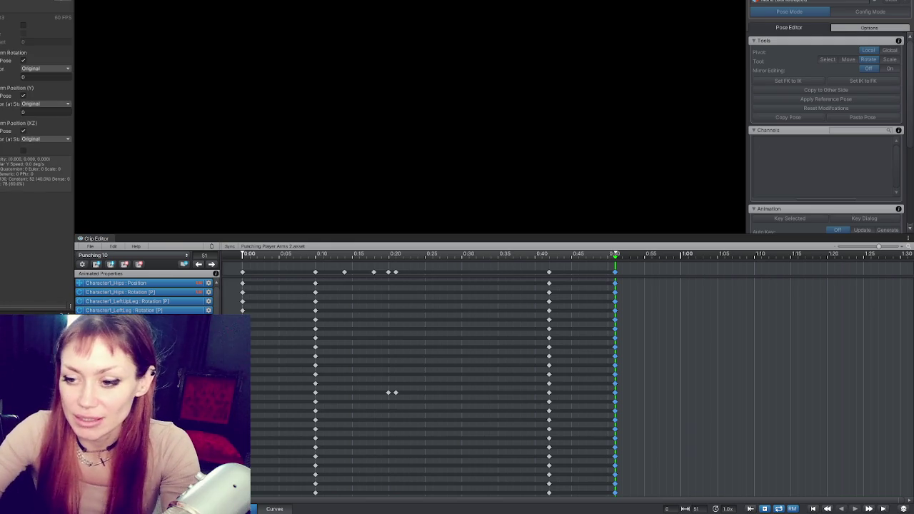
Attempt to export the clip and dismiss the warning that export is not possible.
{"action": "left_click", "coordinate": [90, 246]}
{"action": "mouse_move", "coordinate": [132, 285]}
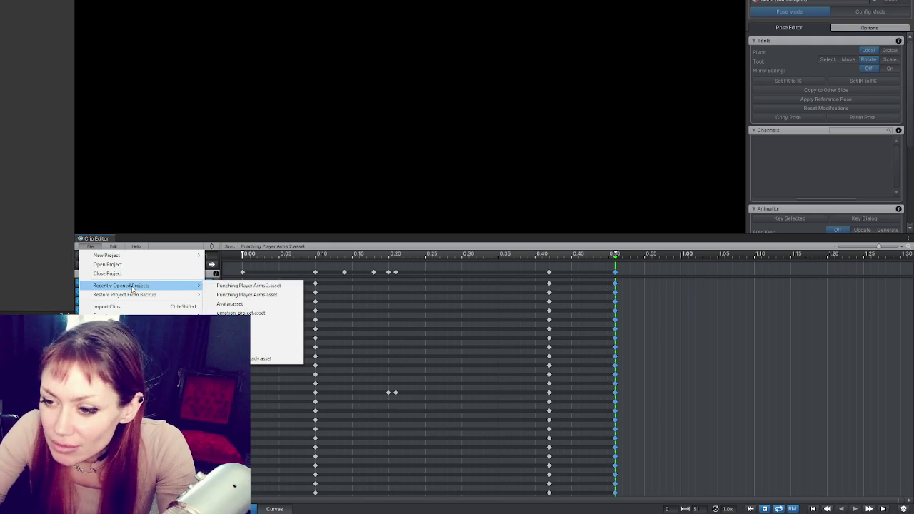
{"action": "mouse_move", "coordinate": [165, 315]}
{"action": "left_click", "coordinate": [275, 321]}
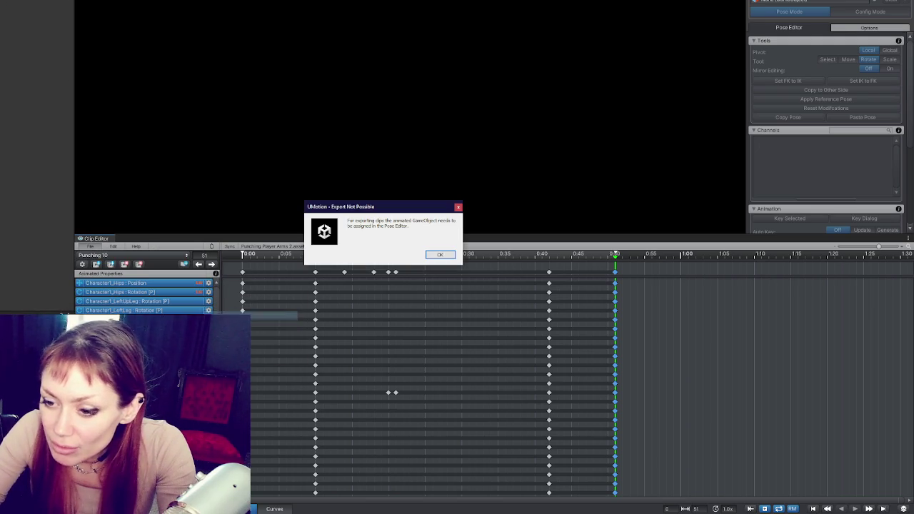
{"action": "left_click", "coordinate": [437, 255]}
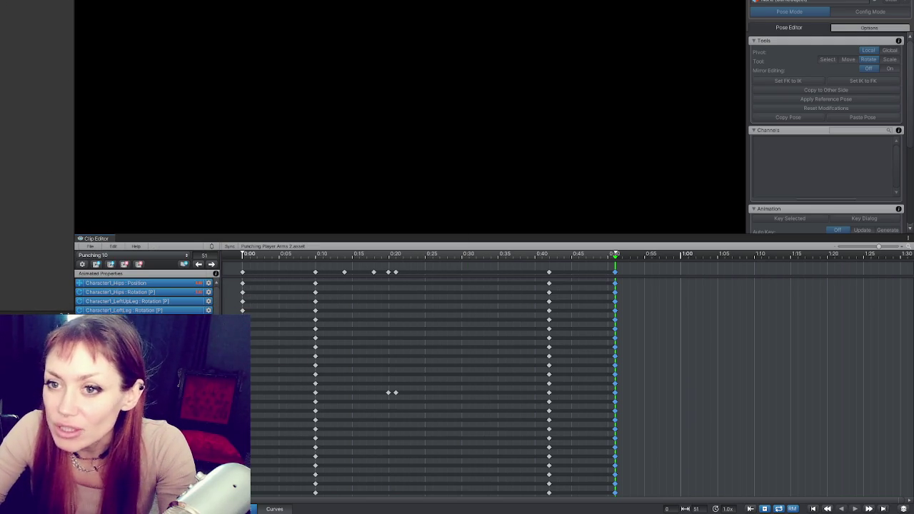
Assign Player Arms to the Pose Editor and export the current clip as an animation file.
{"action": "left_click_drag", "start_coordinate": [821, 2], "coordinate": [821, 2]}
{"action": "left_click", "coordinate": [90, 246]}
{"action": "mouse_move", "coordinate": [164, 307]}
{"action": "left_click", "coordinate": [275, 321]}
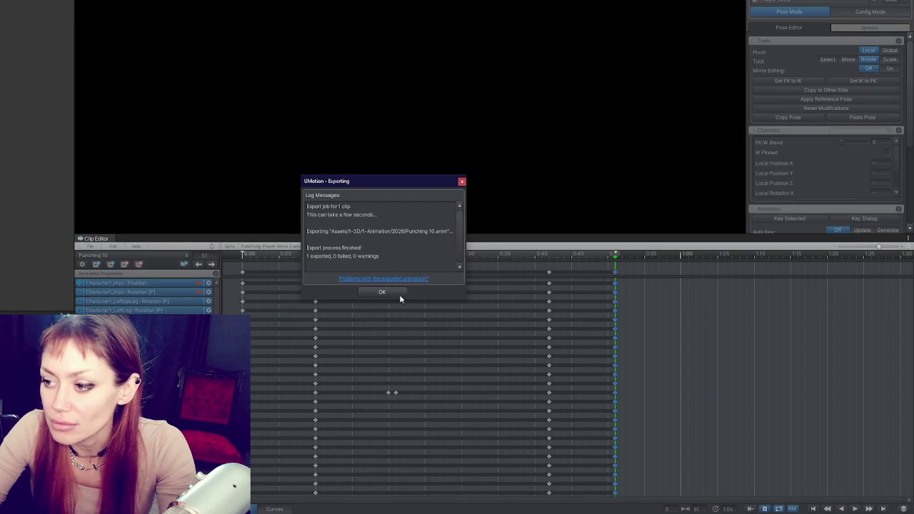
{"action": "left_click", "coordinate": [399, 295]}
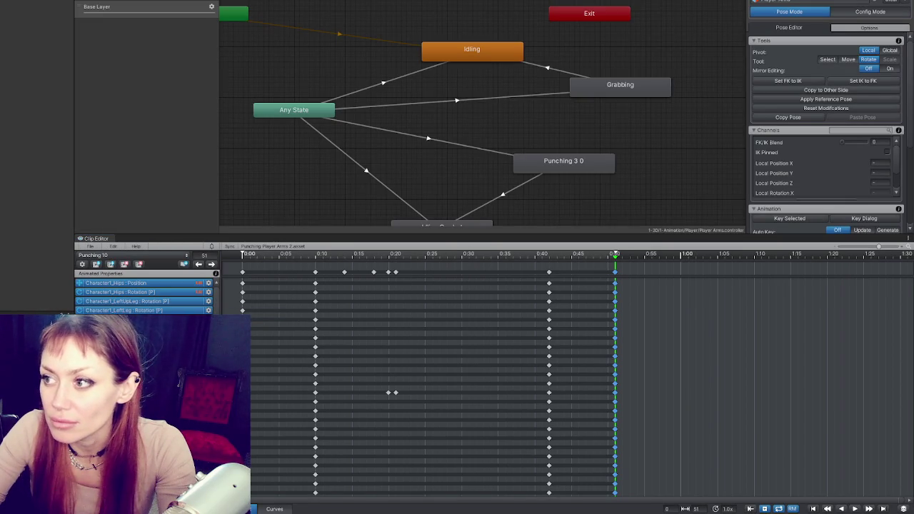
Assign the exported punching clip as the Punching 3 0 state's motion.
{"action": "left_click", "coordinate": [564, 170]}
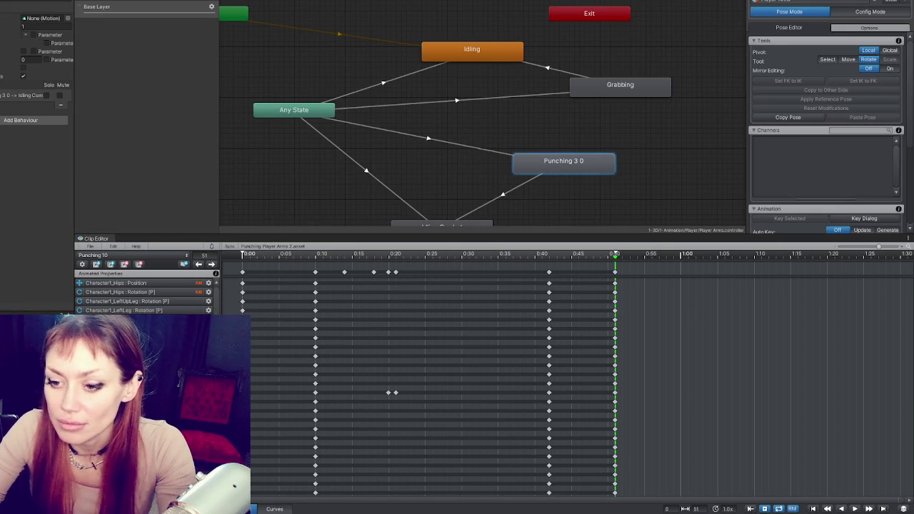
{"action": "left_click_drag", "start_coordinate": [39, 83], "coordinate": [52, 18]}
{"action": "double_click", "coordinate": [43, 17]}
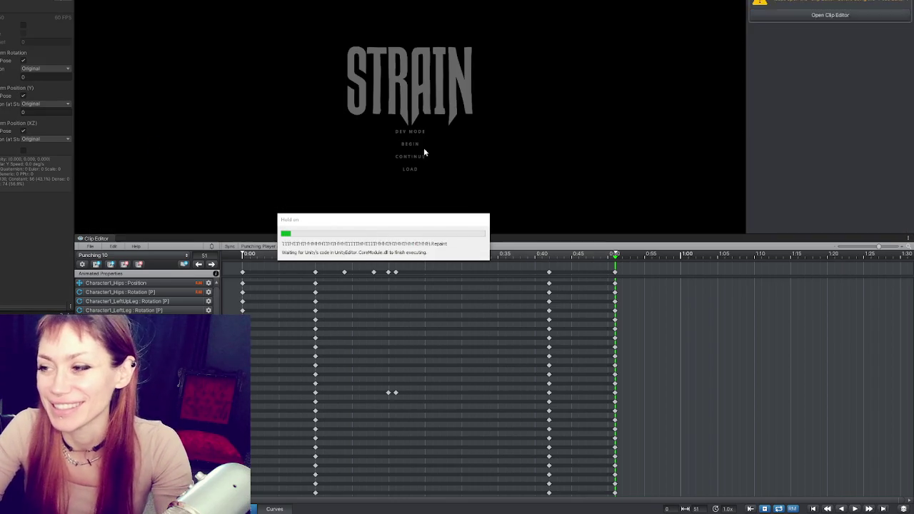
Start DEV MODE, throw a test punch in the yard, and bring up the pause menu.
{"action": "left_click", "coordinate": [410, 132]}
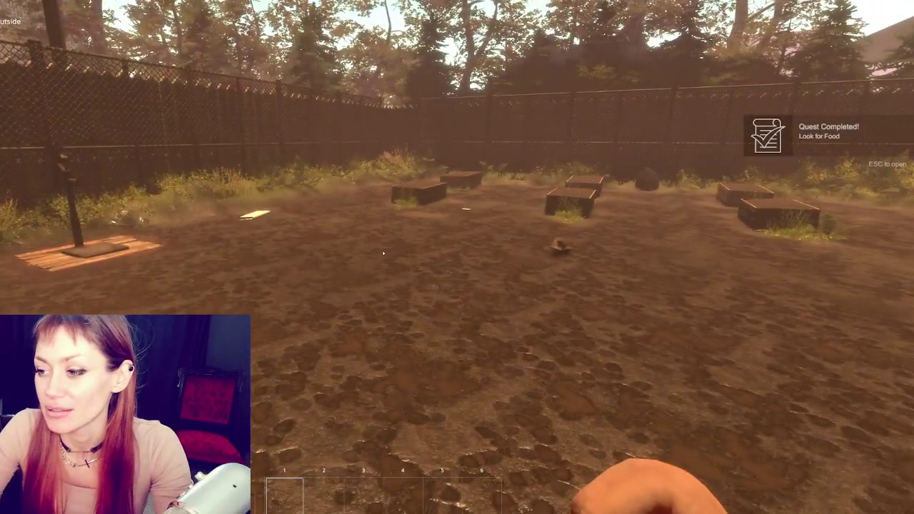
{"action": "left_click", "coordinate": [382, 253]}
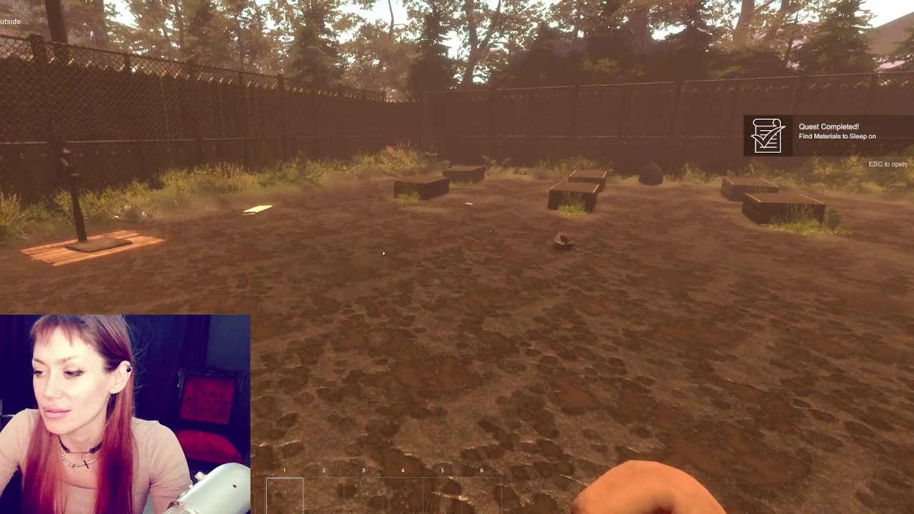
{"action": "key", "text": "Escape"}
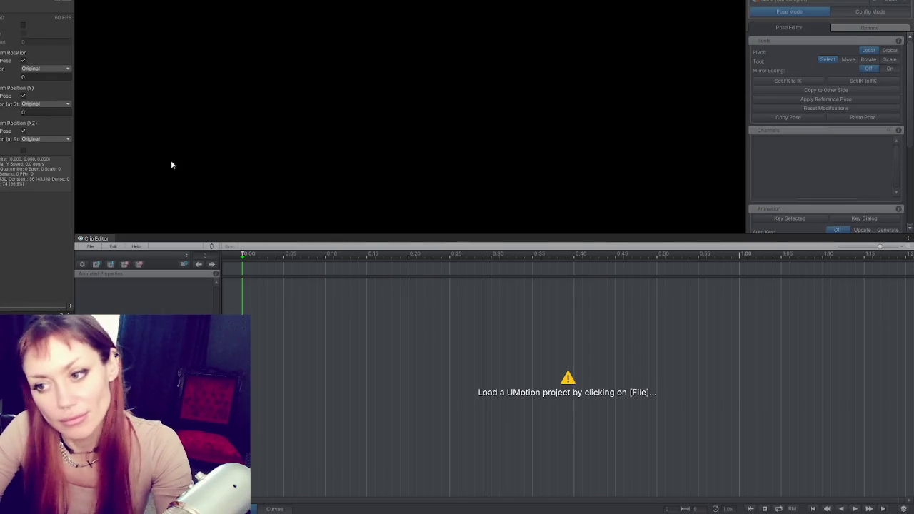
Reopen the recent Punching Player Arms 2 project from the File menu.
{"action": "left_click", "coordinate": [90, 246]}
{"action": "mouse_move", "coordinate": [123, 285]}
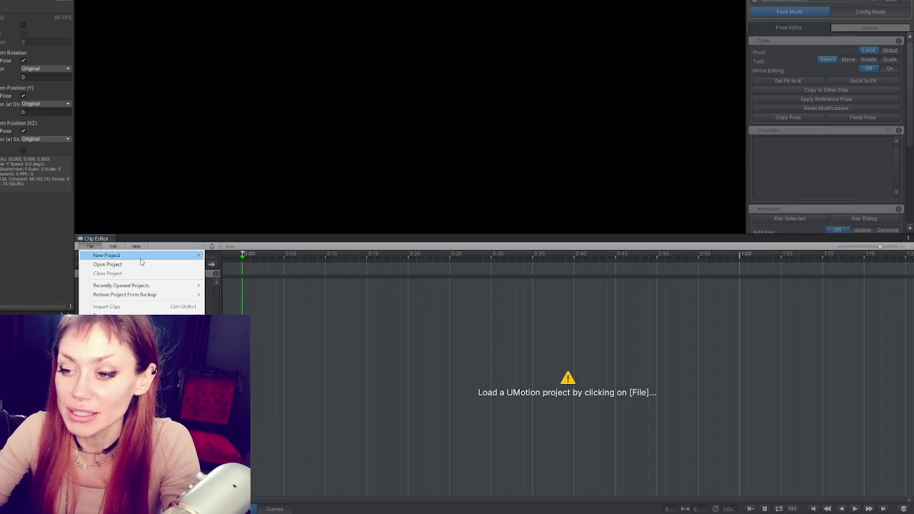
{"action": "mouse_move", "coordinate": [139, 257]}
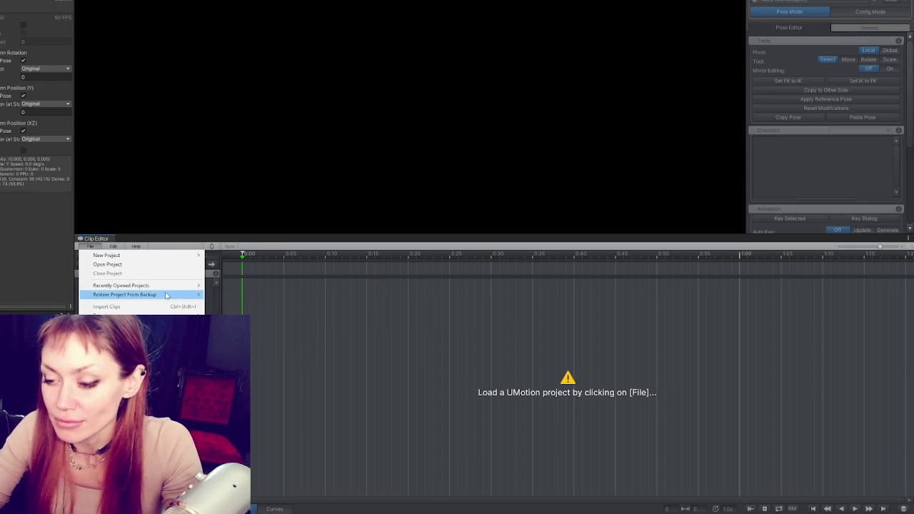
{"action": "mouse_move", "coordinate": [171, 286]}
{"action": "left_click", "coordinate": [247, 285]}
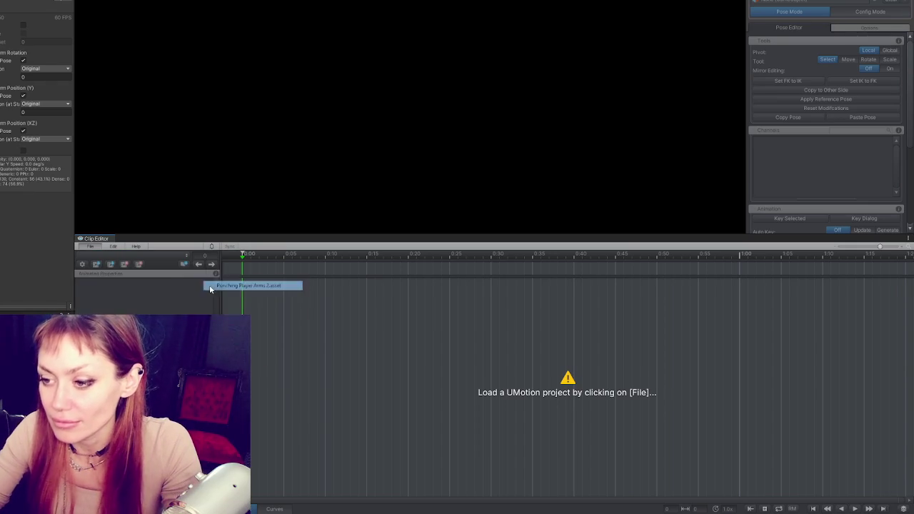
Browse the project's clips and begin creating a new clip.
{"action": "left_click", "coordinate": [129, 256]}
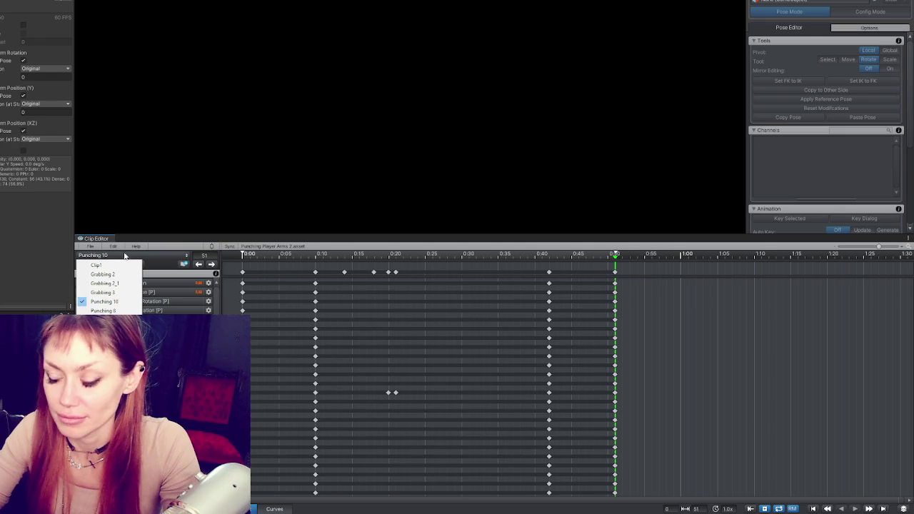
{"action": "key", "text": "Escape"}
{"action": "left_click", "coordinate": [97, 264]}
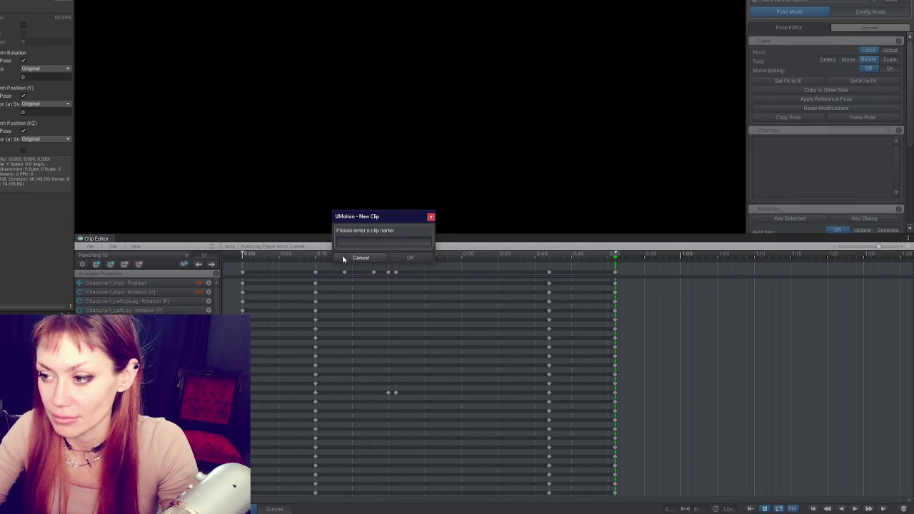
Cancel the new clip, then try importing a clip and dismiss the incompatibility error.
{"action": "left_click", "coordinate": [343, 257]}
{"action": "left_click", "coordinate": [87, 246]}
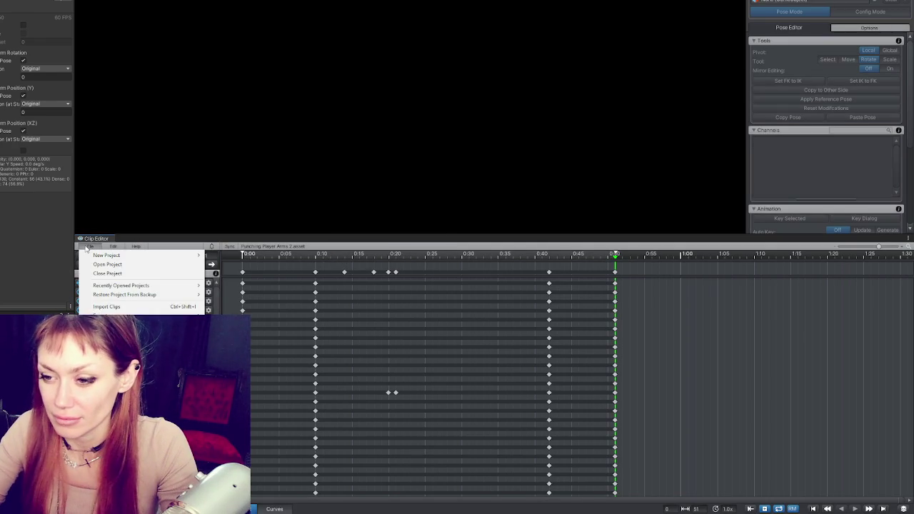
{"action": "left_click", "coordinate": [99, 306]}
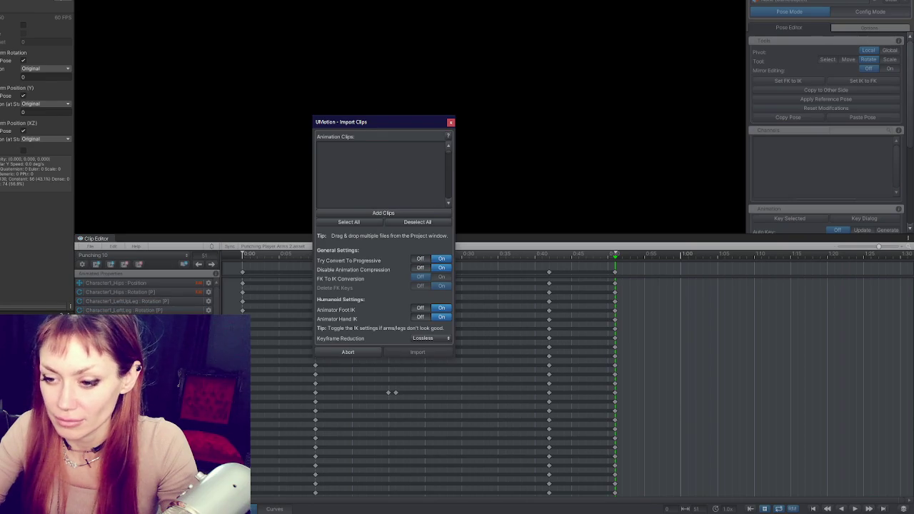
{"action": "left_click", "coordinate": [383, 213]}
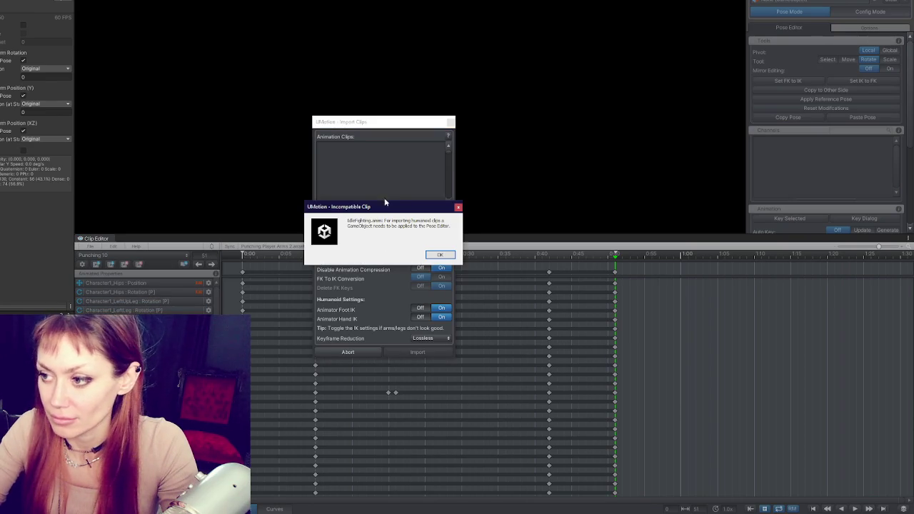
{"action": "left_click", "coordinate": [440, 255]}
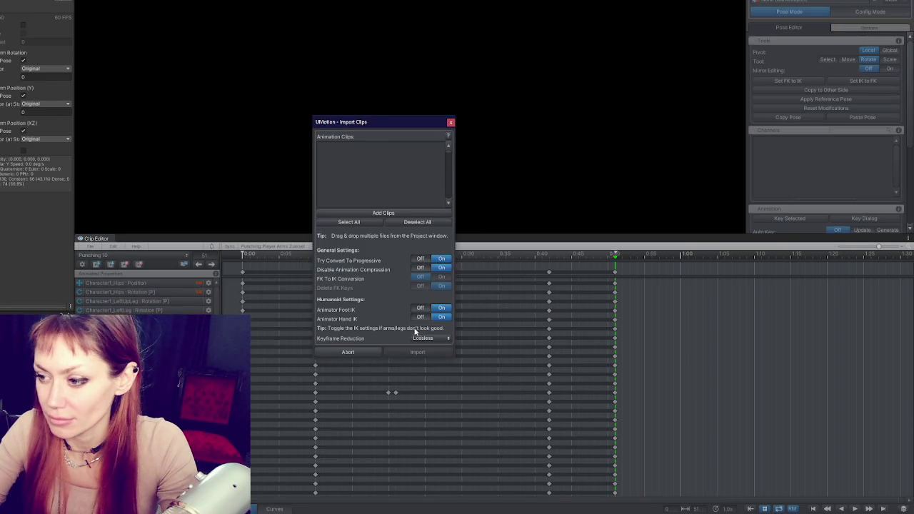
{"action": "left_click", "coordinate": [449, 122]}
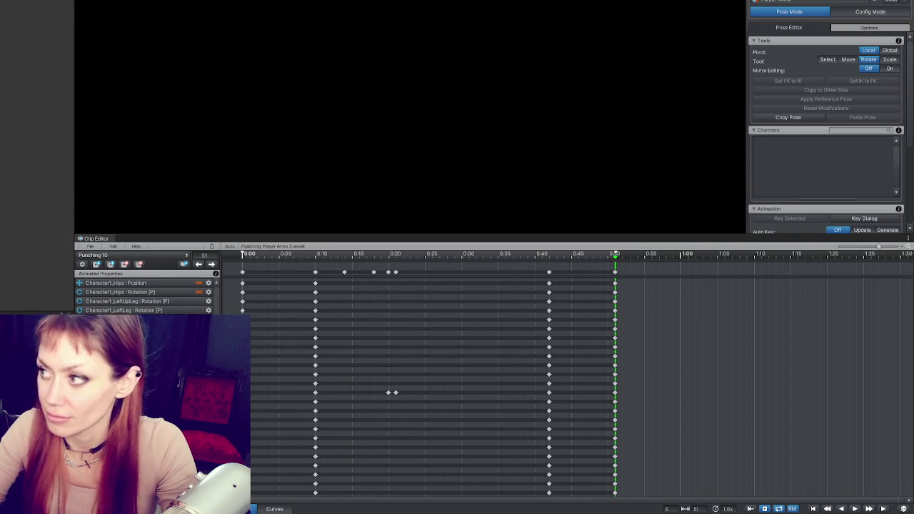
Import the IdleFighting clip through Import Clips and dismiss the import log.
{"action": "left_click", "coordinate": [91, 248]}
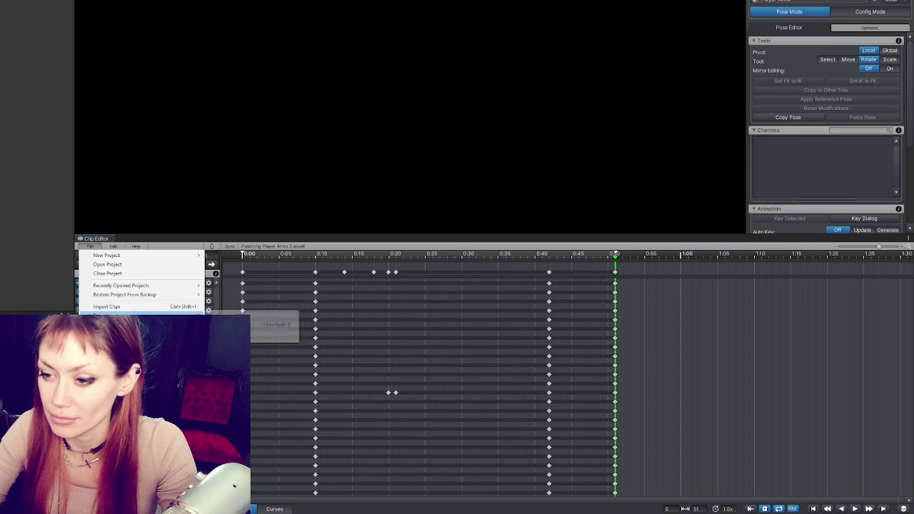
{"action": "left_click", "coordinate": [146, 309]}
{"action": "left_click", "coordinate": [385, 213]}
{"action": "left_click", "coordinate": [402, 350]}
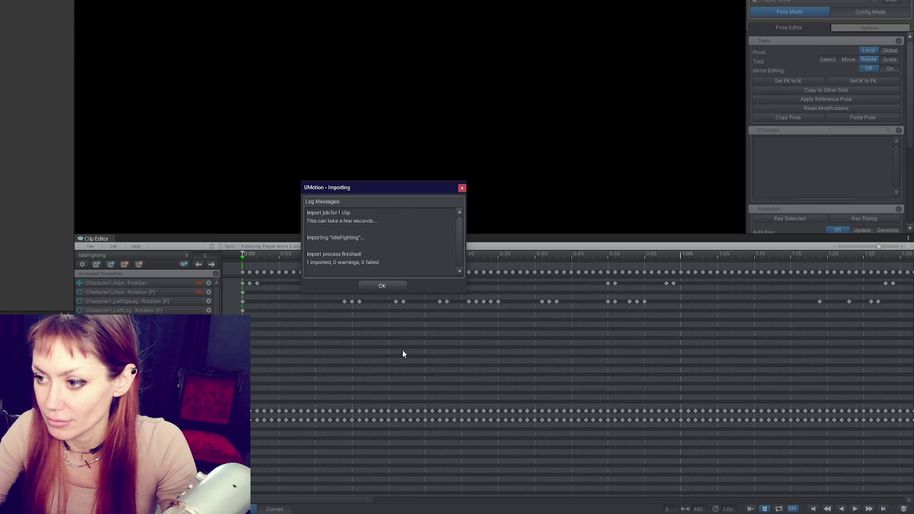
{"action": "left_click", "coordinate": [382, 285]}
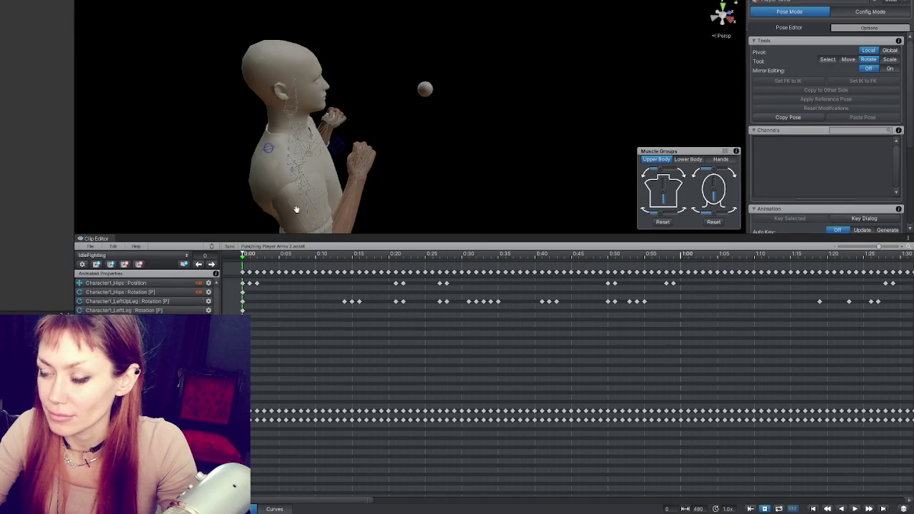
Play and stop the IdleFighting clip, then select its bone tracks.
{"action": "key", "text": "space"}
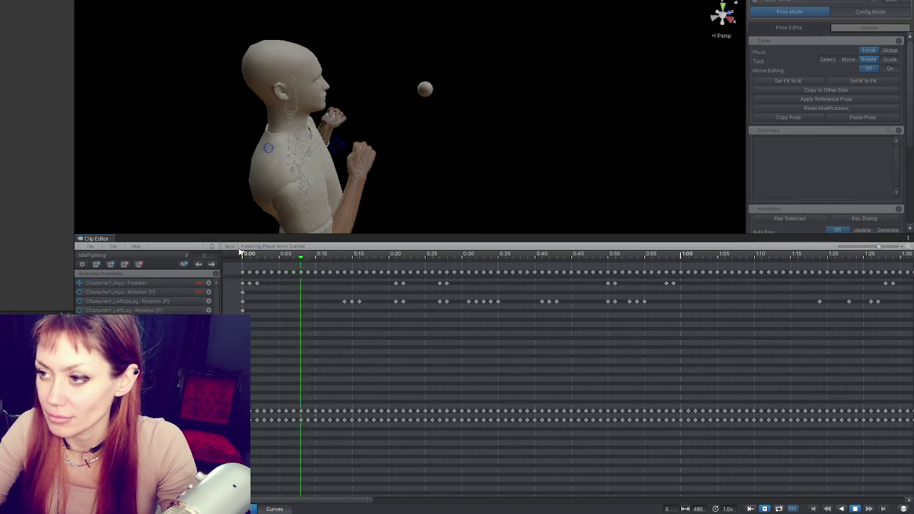
{"action": "key", "text": "space"}
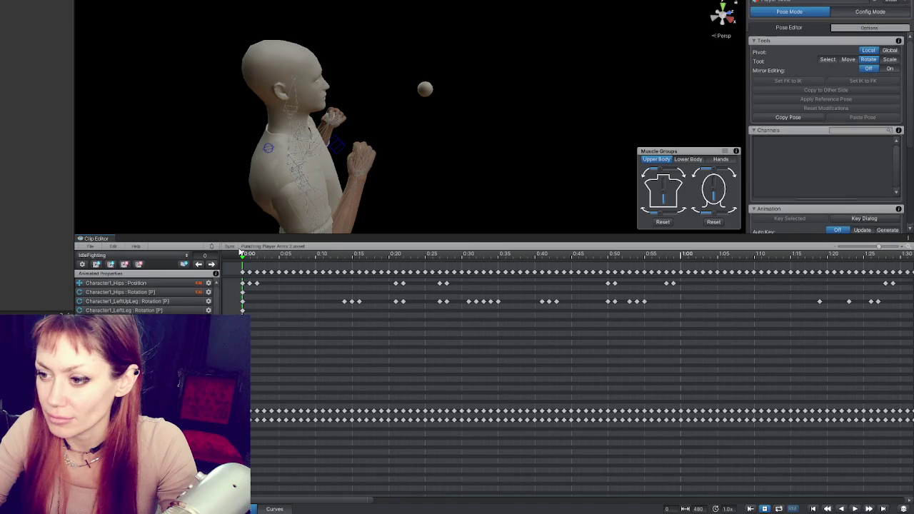
{"action": "left_click", "coordinate": [245, 270]}
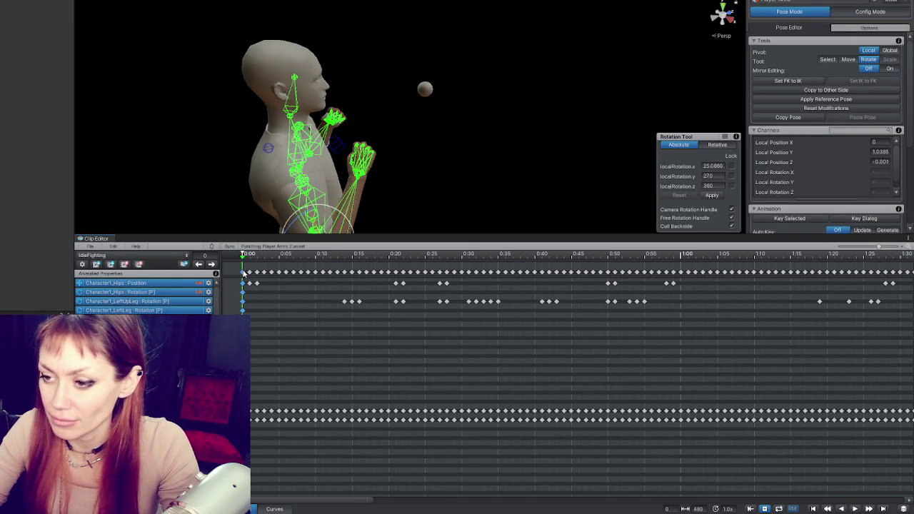
Switch to Punching 10 and duplicate it as a new clip named Punching 11.
{"action": "left_click", "coordinate": [90, 256]}
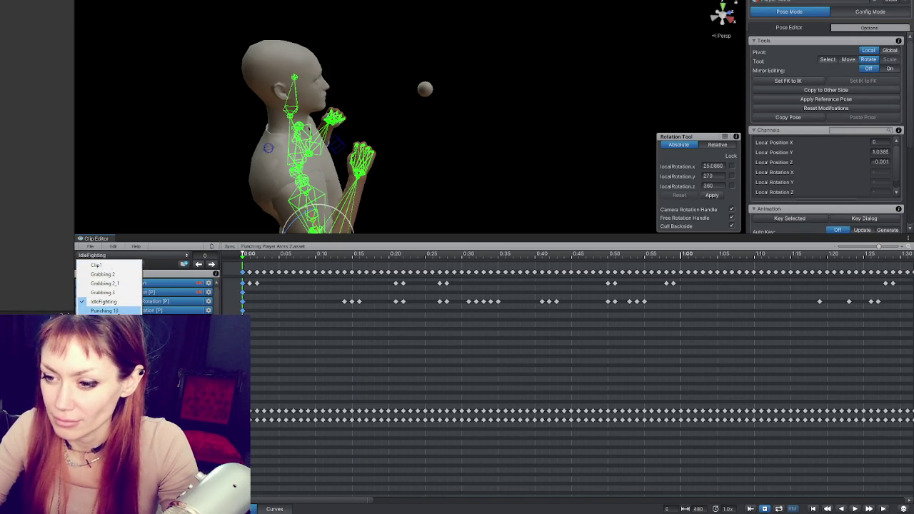
{"action": "left_click", "coordinate": [104, 310]}
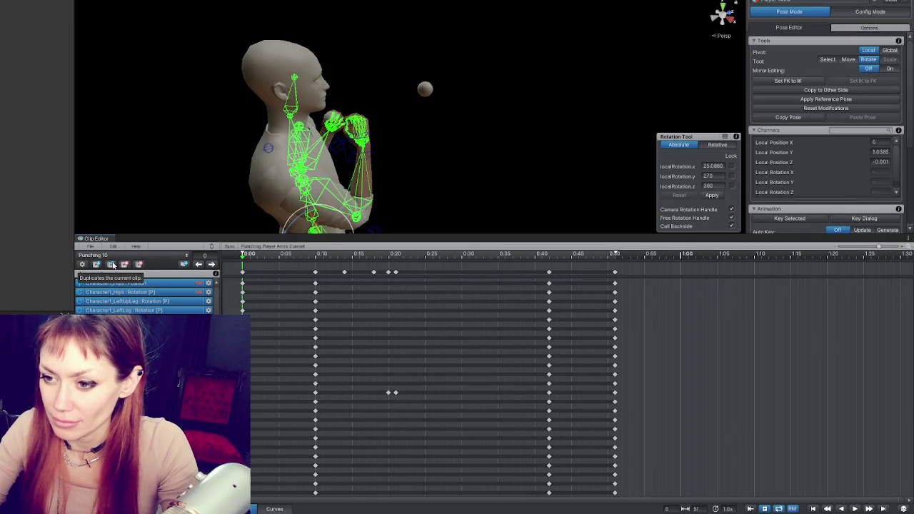
{"action": "left_click", "coordinate": [112, 265]}
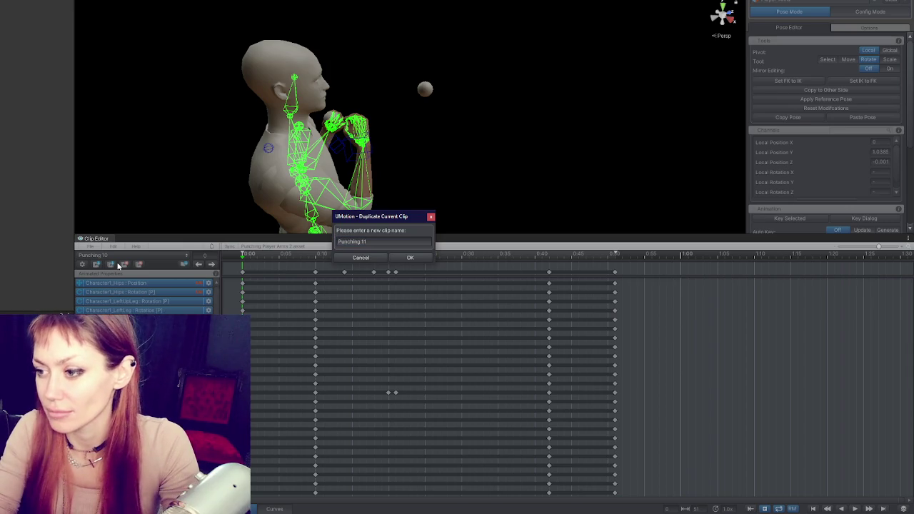
{"action": "key", "text": "Return"}
{"action": "left_click", "coordinate": [410, 258]}
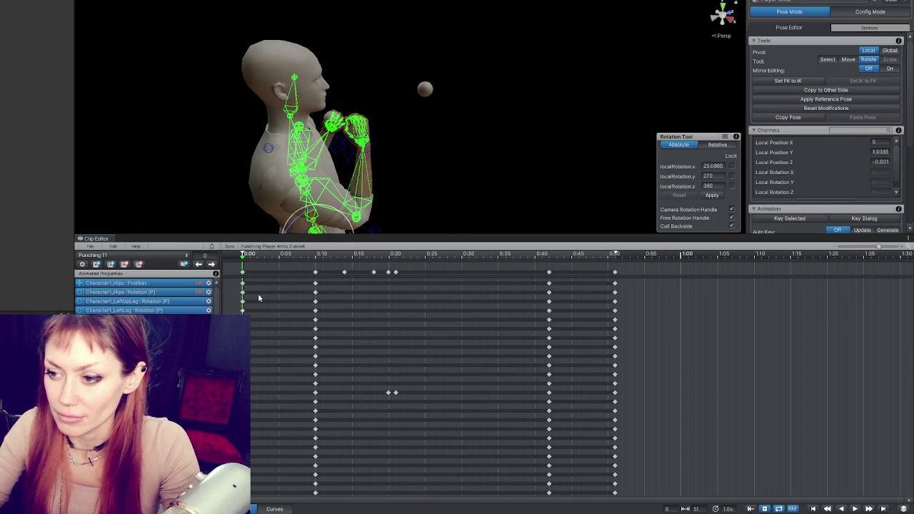
{"action": "left_click", "coordinate": [237, 254]}
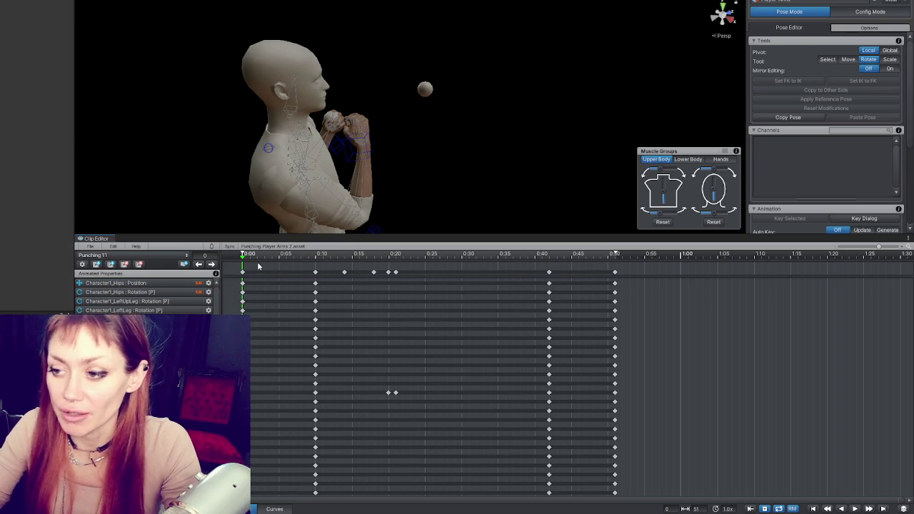
{"action": "left_click_drag", "start_coordinate": [266, 196], "coordinate": [421, 155]}
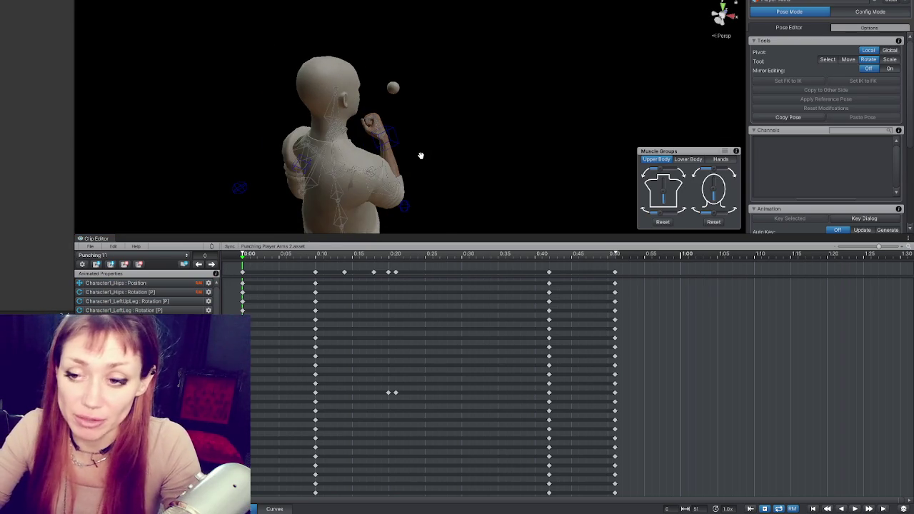
{"action": "key", "text": "ctrl+a"}
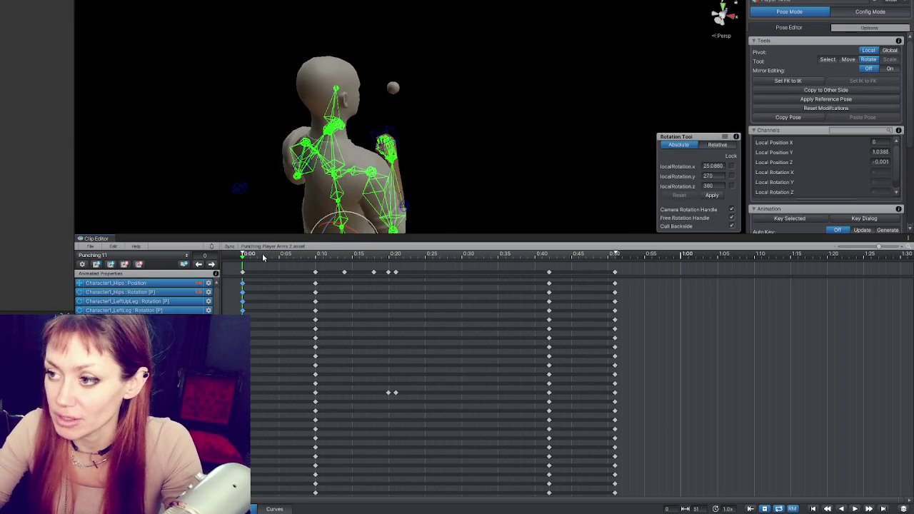
{"action": "left_click_drag", "start_coordinate": [318, 184], "coordinate": [312, 175]}
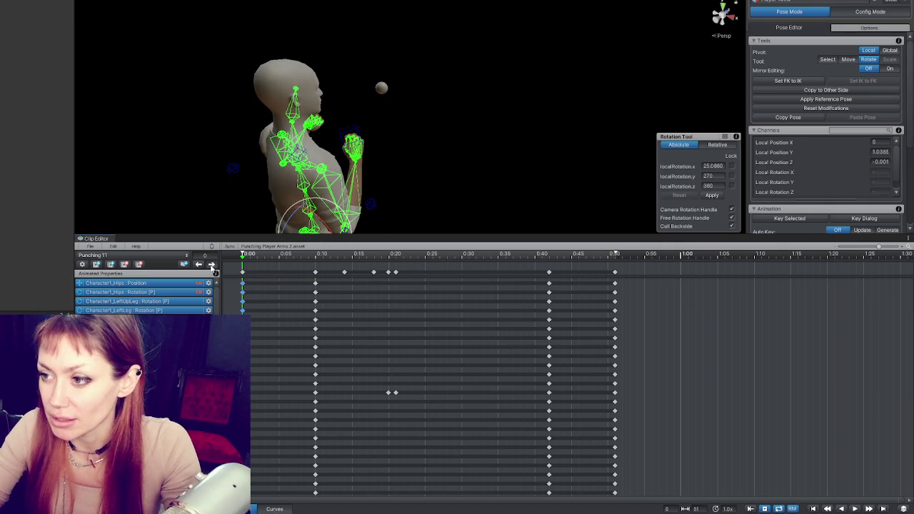
{"action": "left_click", "coordinate": [212, 264]}
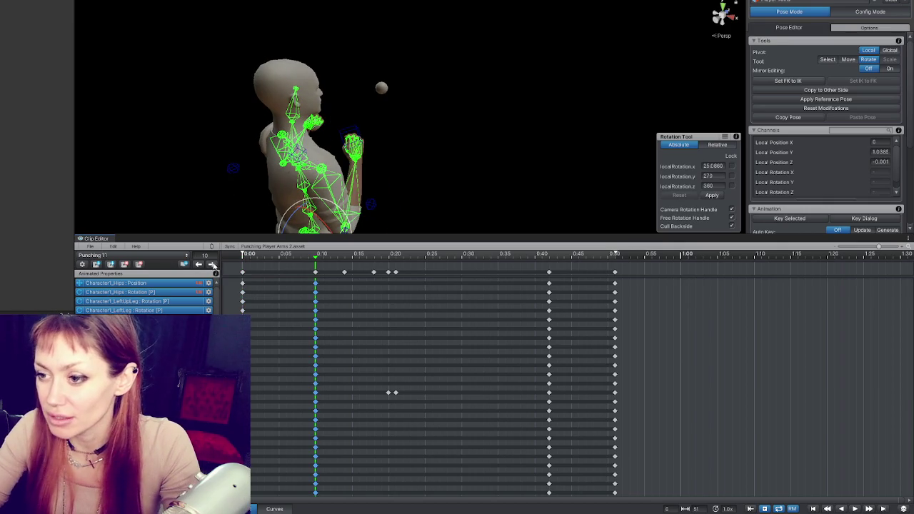
{"action": "left_click", "coordinate": [212, 265]}
{"action": "left_click", "coordinate": [212, 265]}
{"action": "left_click", "coordinate": [212, 265]}
{"action": "left_click", "coordinate": [212, 264]}
{"action": "left_click", "coordinate": [212, 265]}
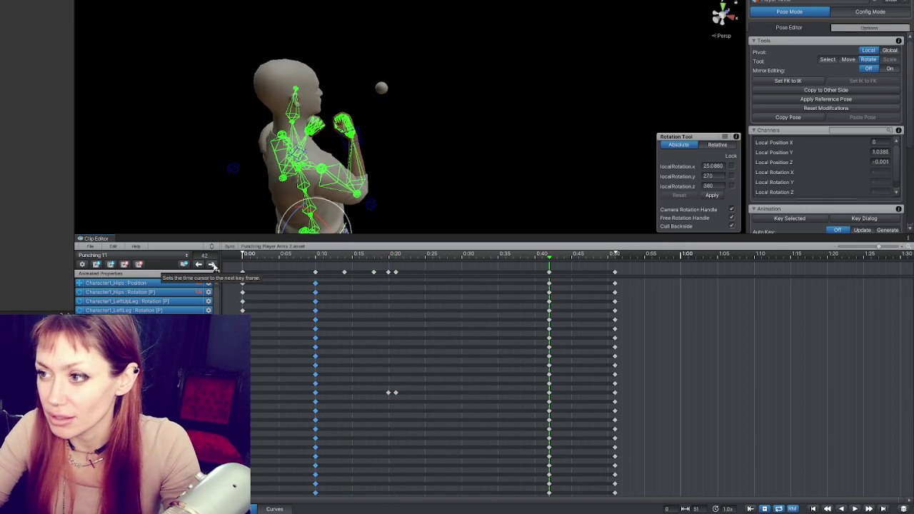
{"action": "left_click", "coordinate": [199, 265]}
{"action": "left_click", "coordinate": [199, 265]}
{"action": "left_click", "coordinate": [199, 264]}
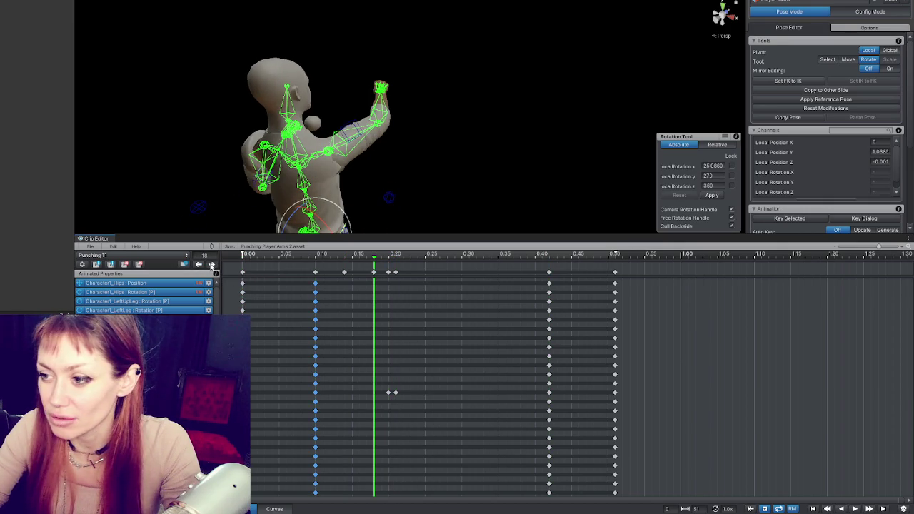
{"action": "left_click", "coordinate": [211, 264]}
{"action": "left_click", "coordinate": [211, 265]}
{"action": "left_click", "coordinate": [211, 264]}
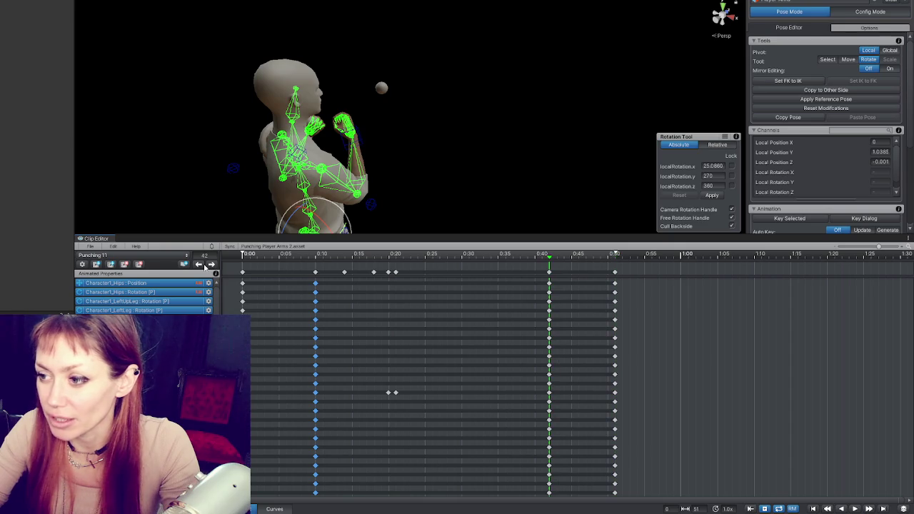
{"action": "left_click", "coordinate": [202, 265]}
{"action": "left_click", "coordinate": [201, 265]}
{"action": "left_click", "coordinate": [201, 265]}
{"action": "left_click", "coordinate": [201, 265]}
{"action": "left_click", "coordinate": [201, 265]}
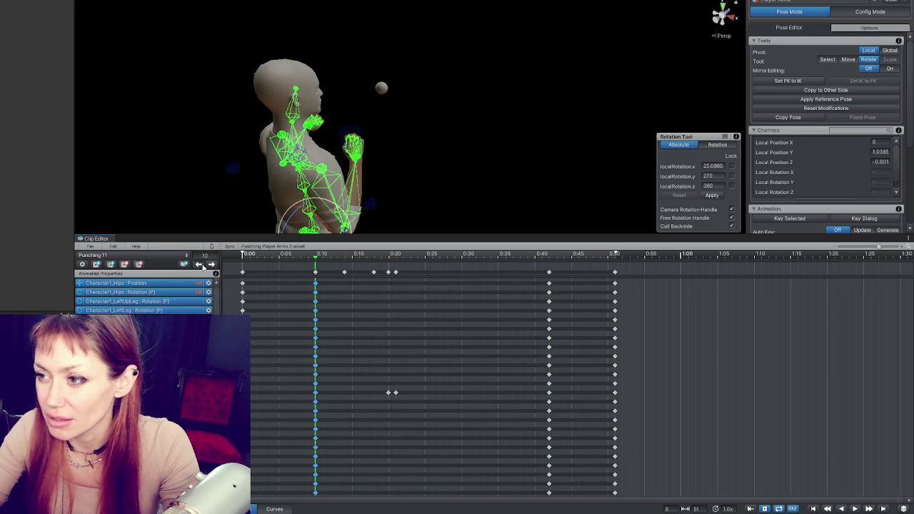
{"action": "left_click", "coordinate": [212, 265]}
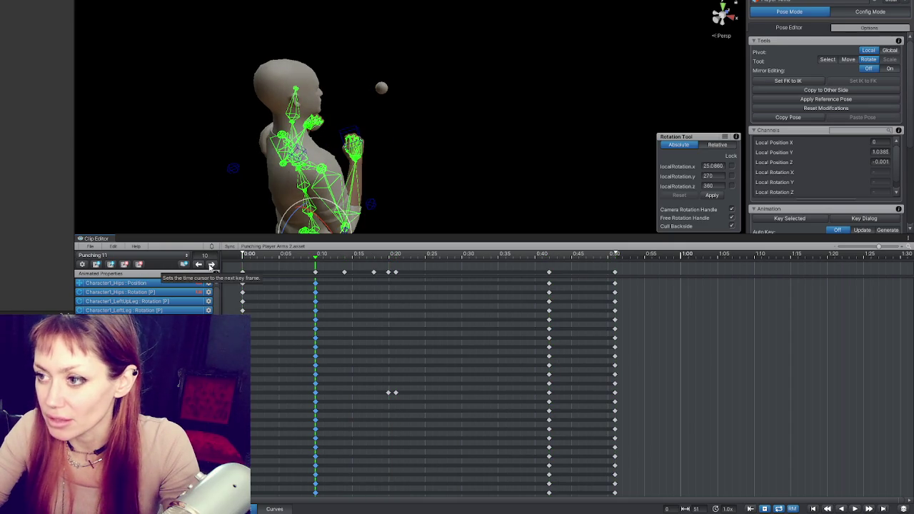
{"action": "left_click", "coordinate": [212, 265]}
{"action": "left_click", "coordinate": [211, 265]}
{"action": "left_click", "coordinate": [211, 265]}
{"action": "left_click", "coordinate": [211, 265]}
{"action": "left_click", "coordinate": [212, 265]}
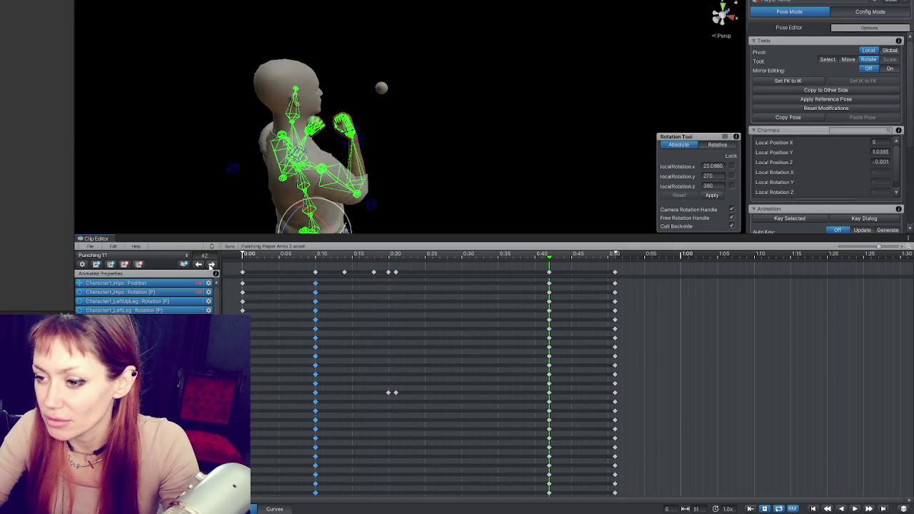
{"action": "left_click", "coordinate": [212, 265]}
{"action": "left_click", "coordinate": [201, 265]}
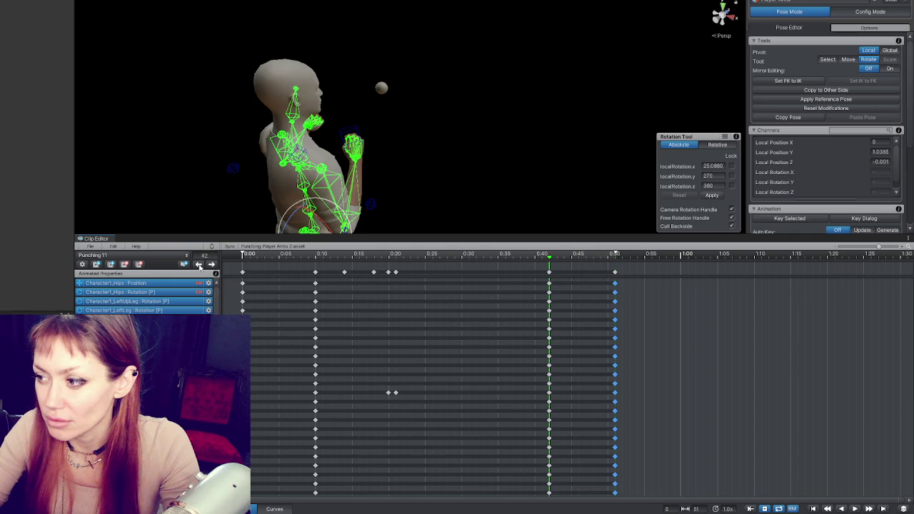
{"action": "left_click", "coordinate": [201, 265]}
{"action": "left_click", "coordinate": [200, 265]}
{"action": "left_click", "coordinate": [200, 265]}
{"action": "left_click", "coordinate": [201, 265]}
{"action": "left_click", "coordinate": [201, 265]}
{"action": "left_click", "coordinate": [200, 265]}
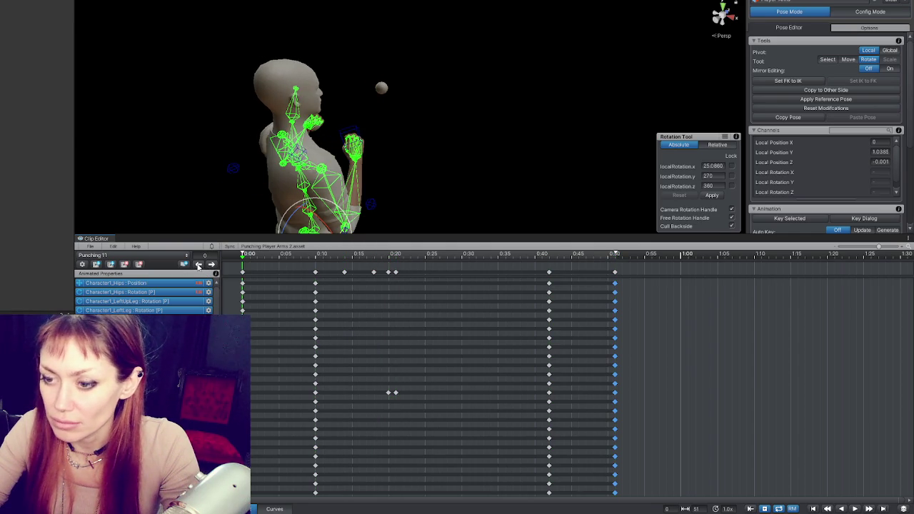
{"action": "left_click", "coordinate": [97, 247]}
Export the current Punching 11 clip as an animation file.
{"action": "mouse_move", "coordinate": [179, 316]}
{"action": "left_click", "coordinate": [275, 319]}
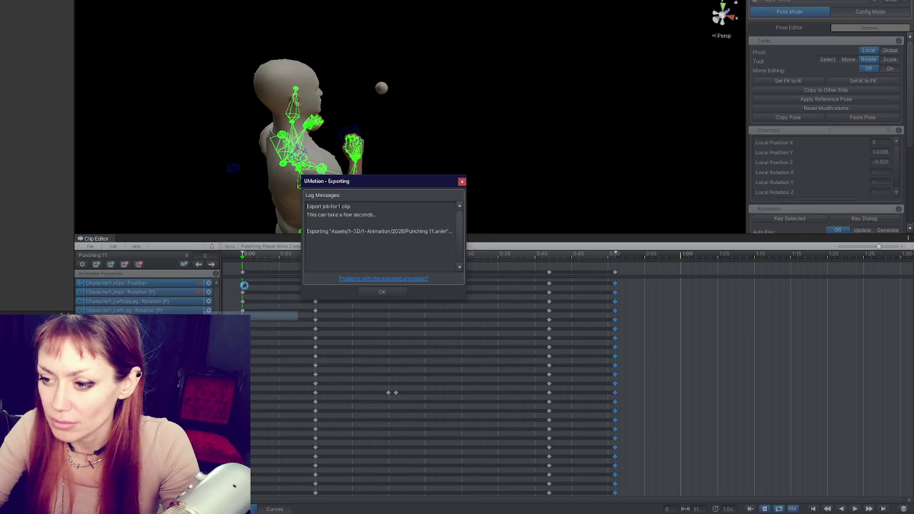
{"action": "left_click", "coordinate": [384, 292]}
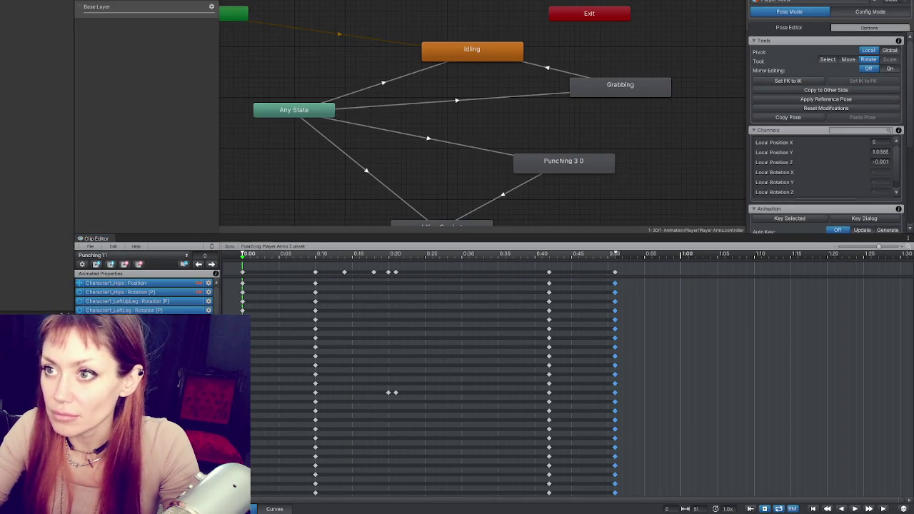
Bake root rotation, vertical and horizontal position into pose for the Punching 3 0 clip.
{"action": "left_click", "coordinate": [578, 155]}
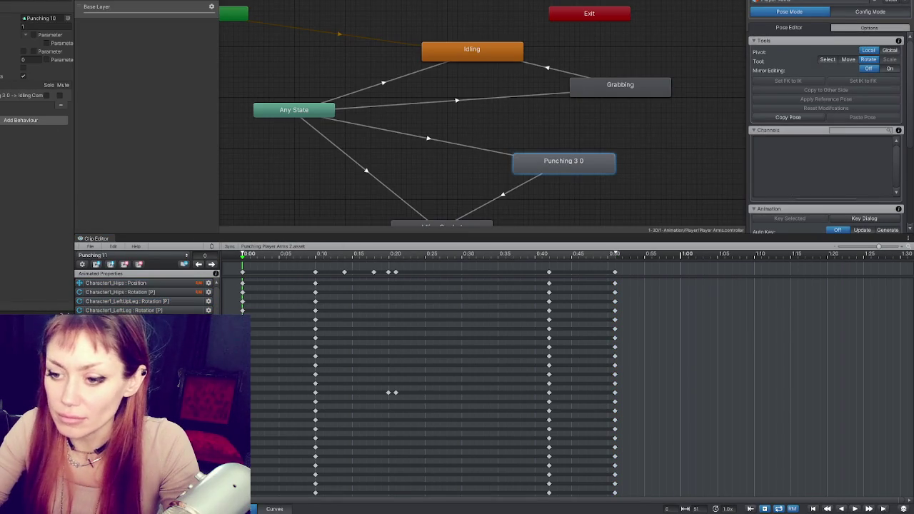
{"action": "double_click", "coordinate": [41, 18]}
{"action": "left_click", "coordinate": [24, 131]}
{"action": "left_click", "coordinate": [24, 95]}
{"action": "left_click", "coordinate": [24, 60]}
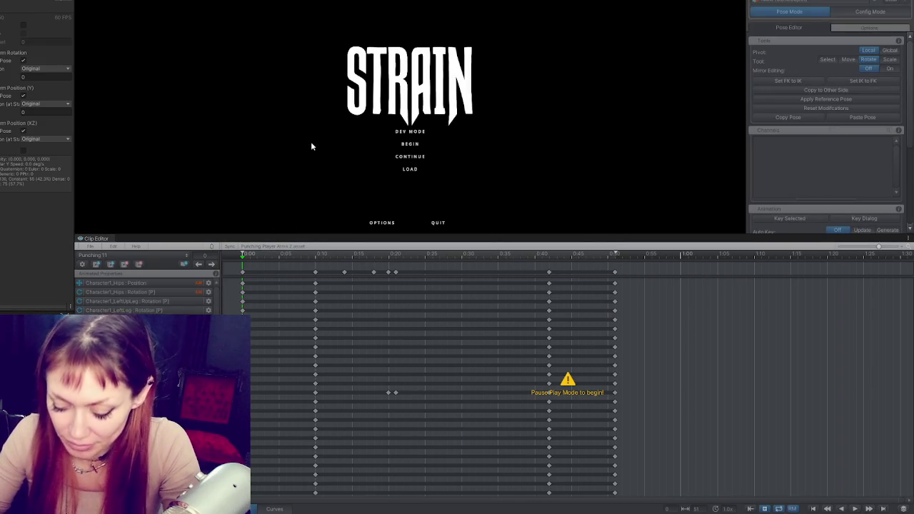
Start the game from the title menu and throw eleven punches to check the arm animation.
{"action": "left_click", "coordinate": [407, 133]}
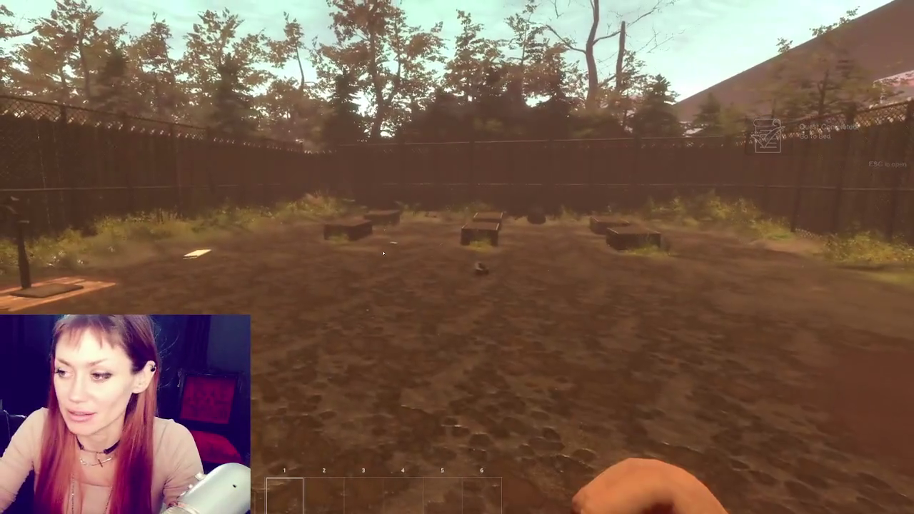
{"action": "left_click", "coordinate": [383, 252]}
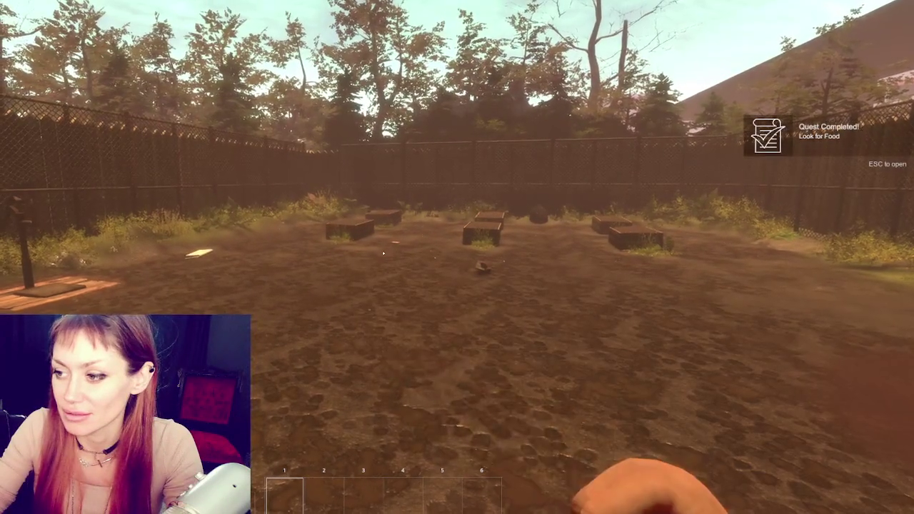
{"action": "left_click", "coordinate": [382, 253]}
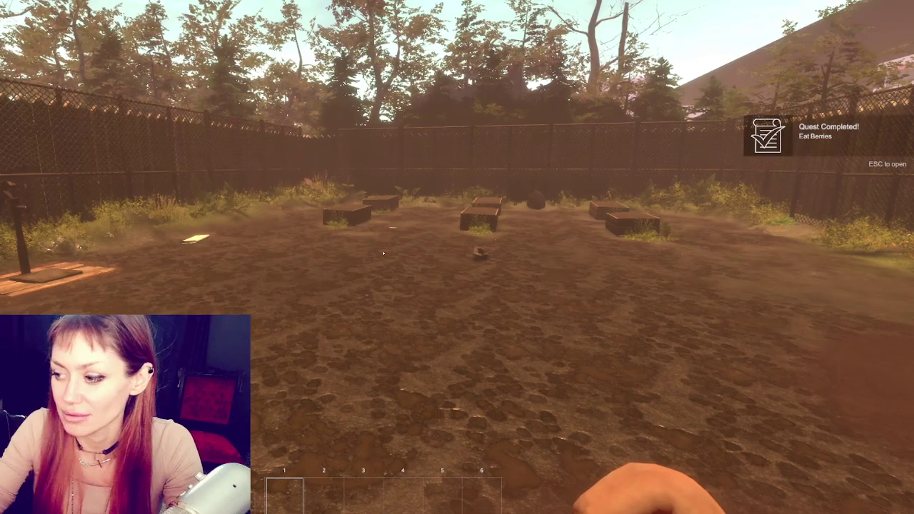
{"action": "left_click", "coordinate": [383, 252]}
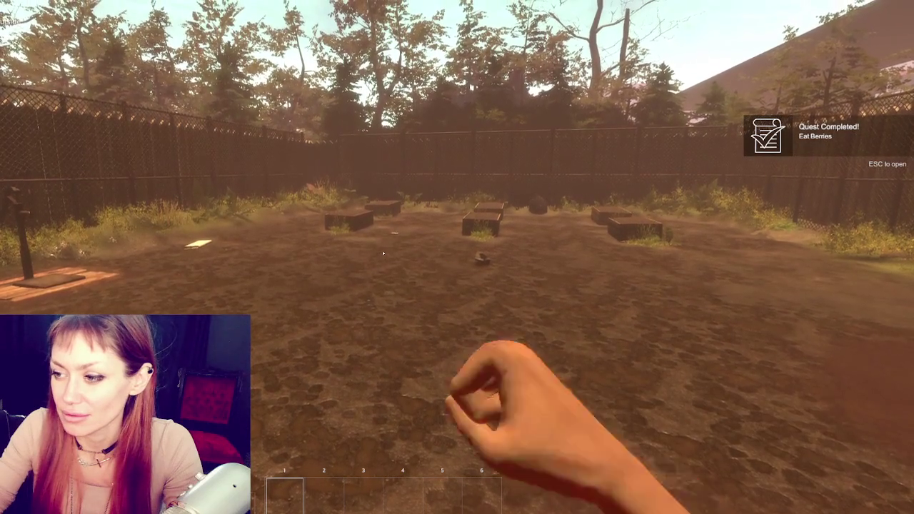
{"action": "left_click", "coordinate": [382, 253]}
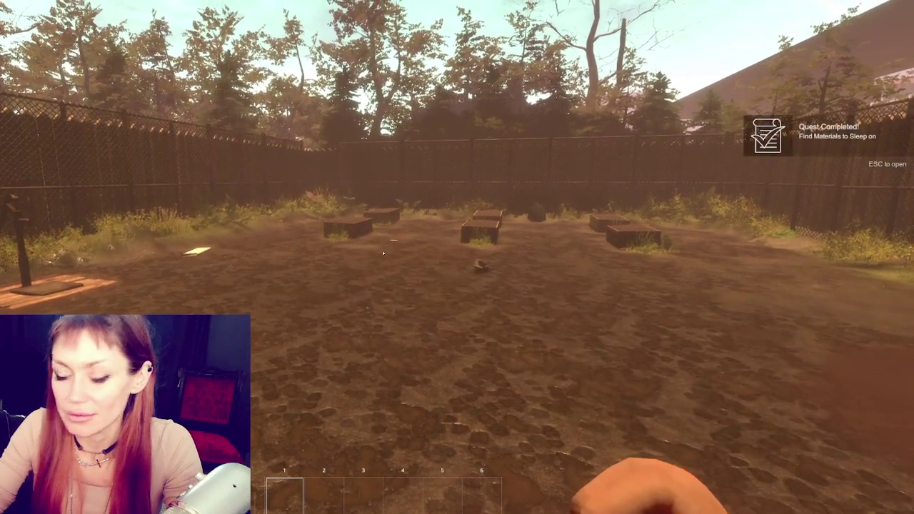
{"action": "left_click", "coordinate": [383, 253]}
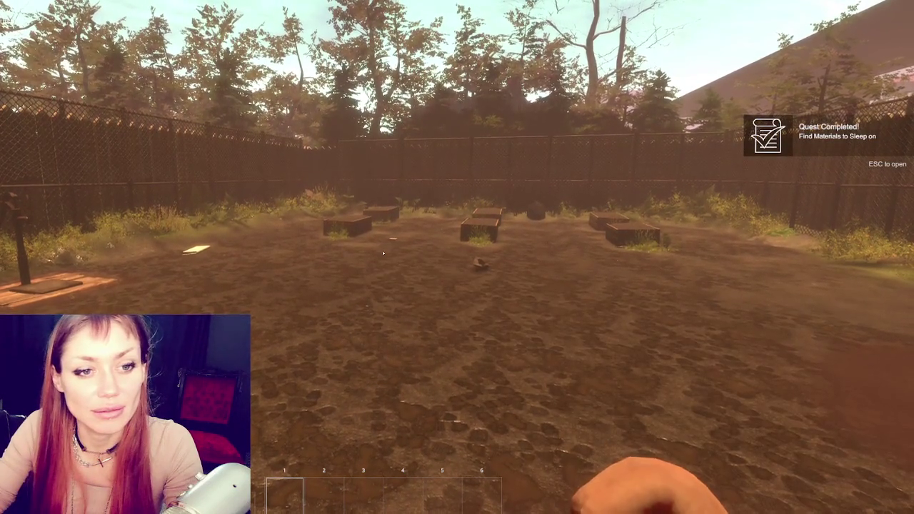
{"action": "left_click", "coordinate": [383, 253]}
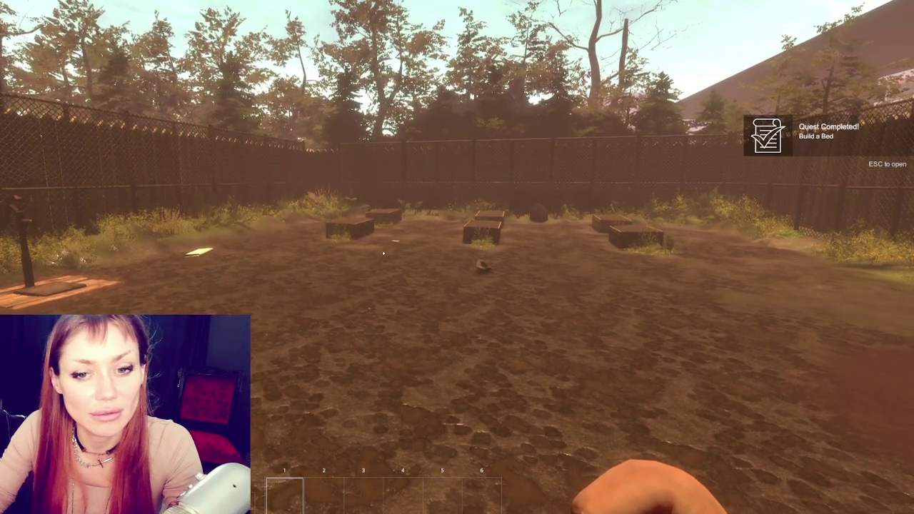
{"action": "left_click", "coordinate": [383, 252]}
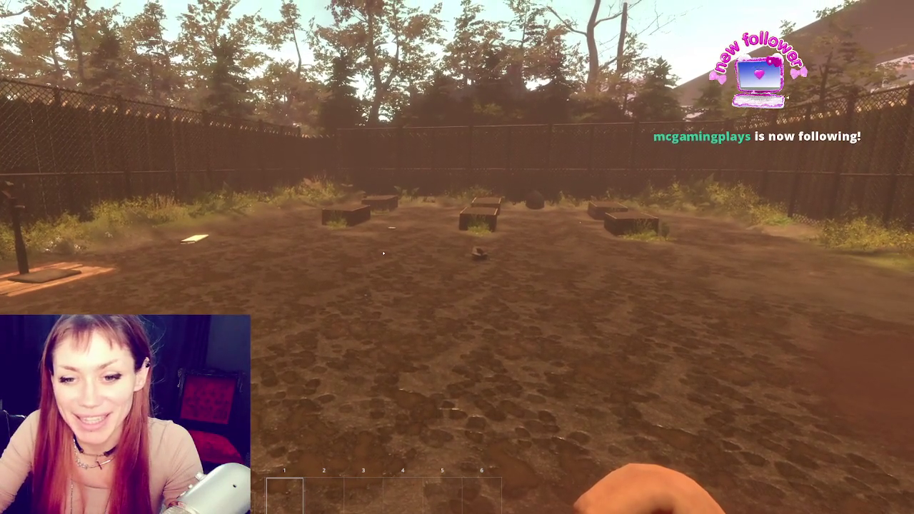
{"action": "left_click", "coordinate": [383, 253]}
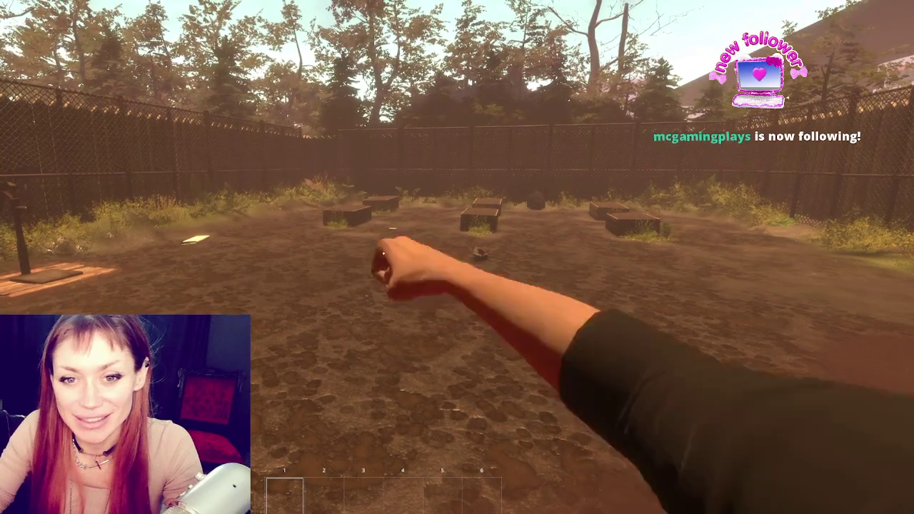
{"action": "left_click", "coordinate": [384, 253]}
{"action": "left_click", "coordinate": [383, 253]}
{"action": "left_click", "coordinate": [384, 252]}
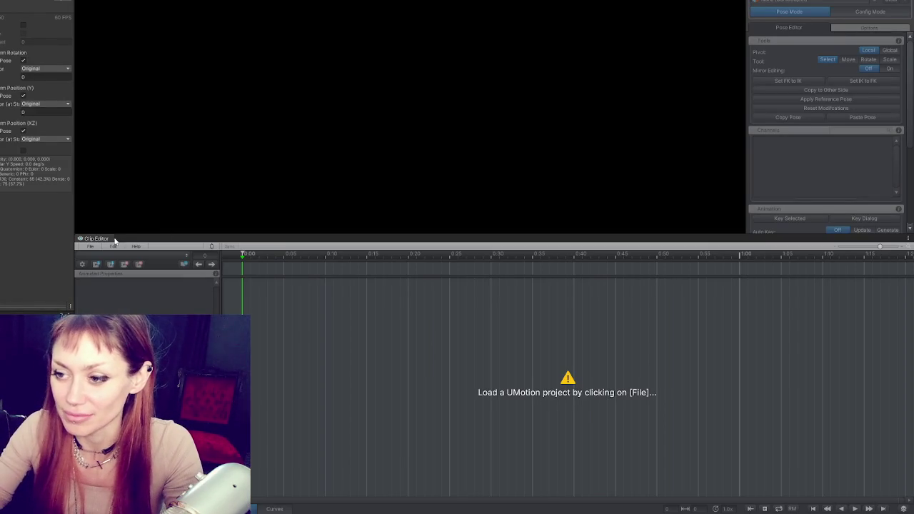
Reload the Punching Player Arms 2 project from the recent projects list.
{"action": "left_click", "coordinate": [90, 246]}
{"action": "mouse_move", "coordinate": [178, 286]}
{"action": "left_click", "coordinate": [237, 287]}
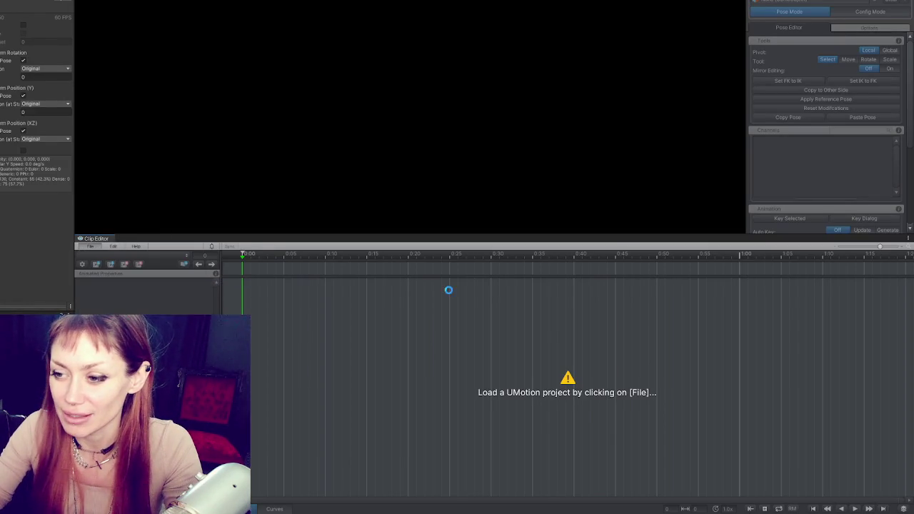
Move all Punching 11 keyframes to start at 0:00 and pull the last key column to about 0:36.
{"action": "left_click", "coordinate": [240, 273]}
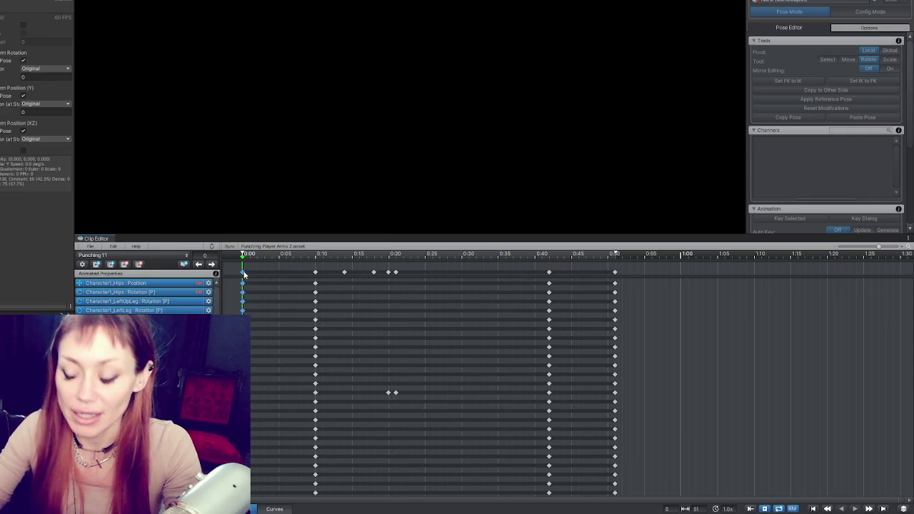
{"action": "left_click_drag", "start_coordinate": [270, 284], "coordinate": [718, 261]}
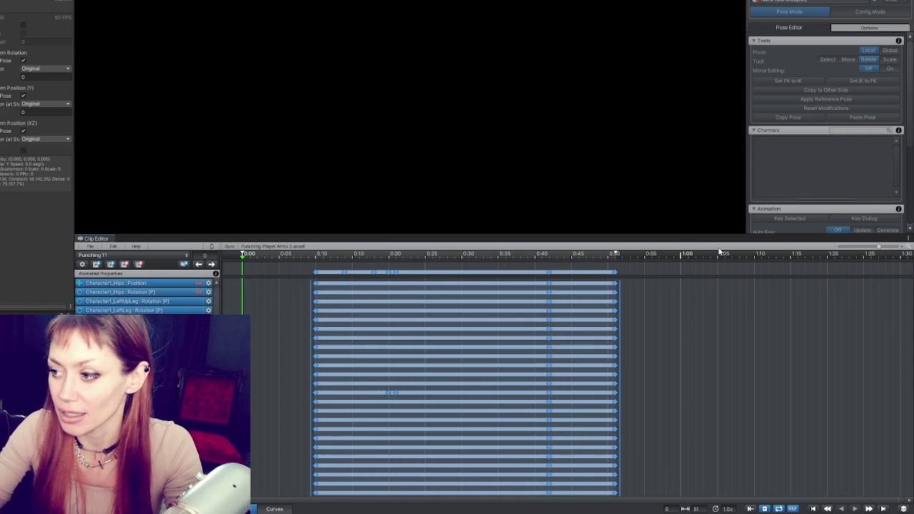
{"action": "left_click", "coordinate": [326, 276]}
{"action": "left_click_drag", "start_coordinate": [297, 279], "coordinate": [686, 262]}
{"action": "left_click_drag", "start_coordinate": [316, 274], "coordinate": [245, 273]}
{"action": "left_click", "coordinate": [600, 291]}
{"action": "left_click_drag", "start_coordinate": [542, 272], "coordinate": [507, 272]}
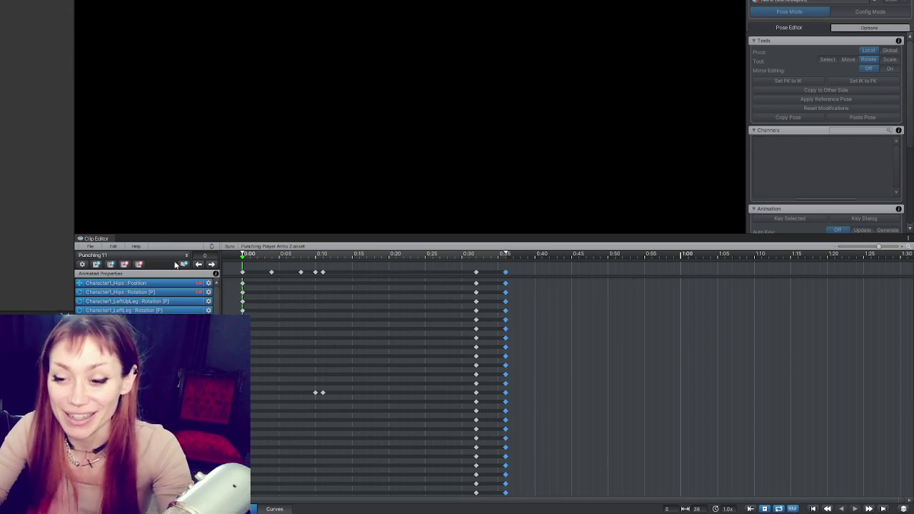
Try exporting the clip, dismiss the export warning, and choose Player Arms as the character.
{"action": "left_click", "coordinate": [92, 246]}
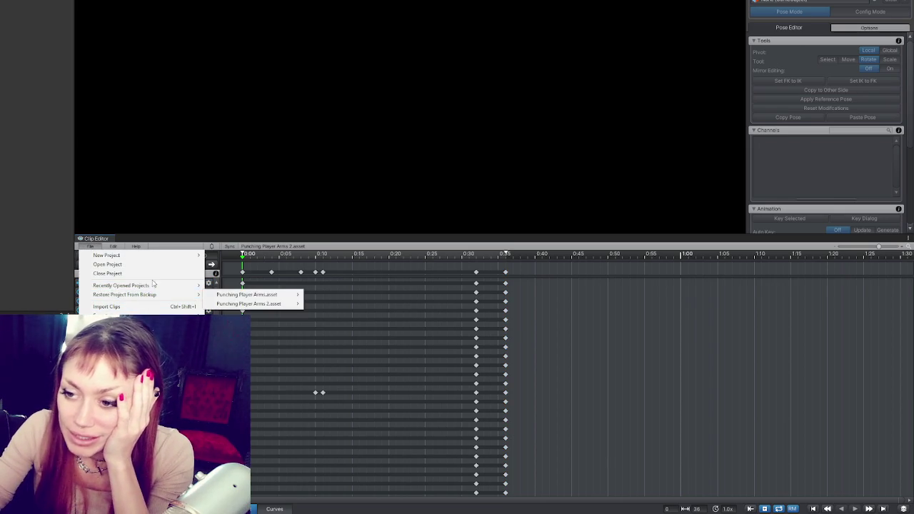
{"action": "mouse_move", "coordinate": [143, 315]}
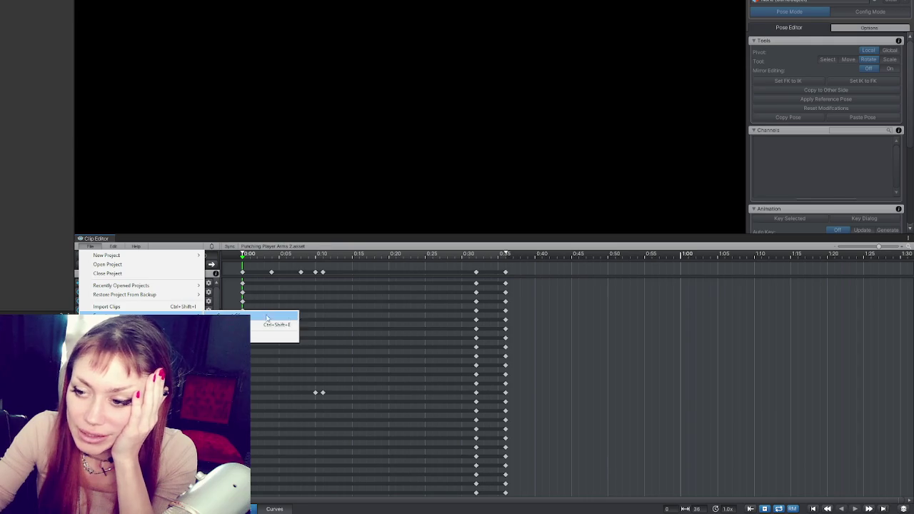
{"action": "left_click", "coordinate": [275, 316]}
{"action": "left_click", "coordinate": [440, 255]}
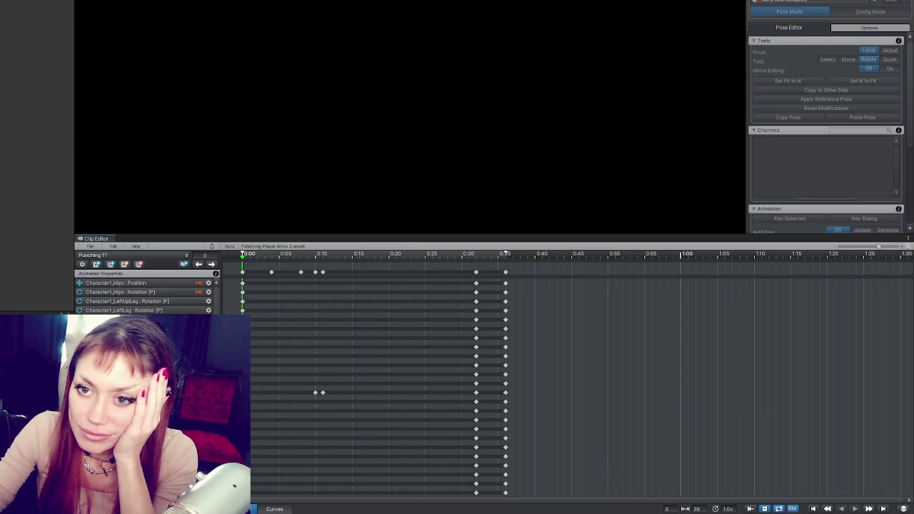
{"action": "left_click", "coordinate": [779, 6]}
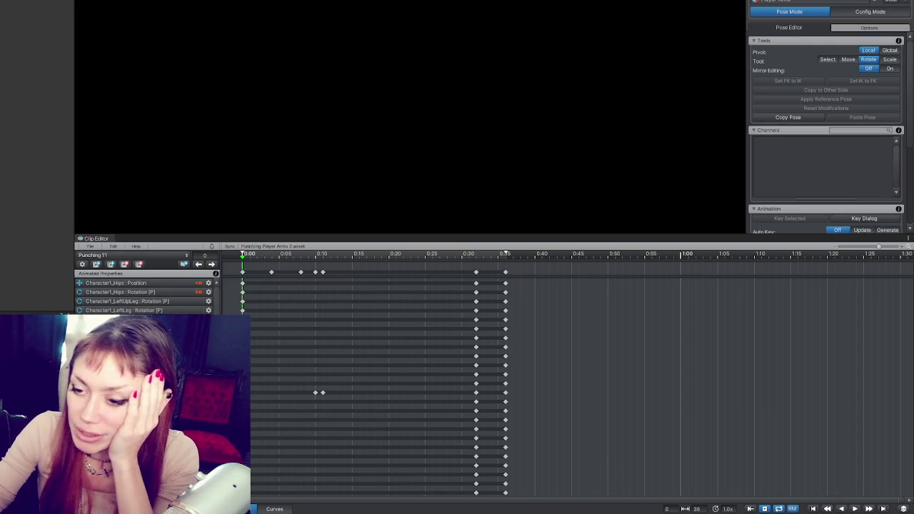
Export Punching 11 as an animation, close the export report, and select the Punching 3 0 state.
{"action": "left_click", "coordinate": [90, 247]}
{"action": "mouse_move", "coordinate": [143, 308]}
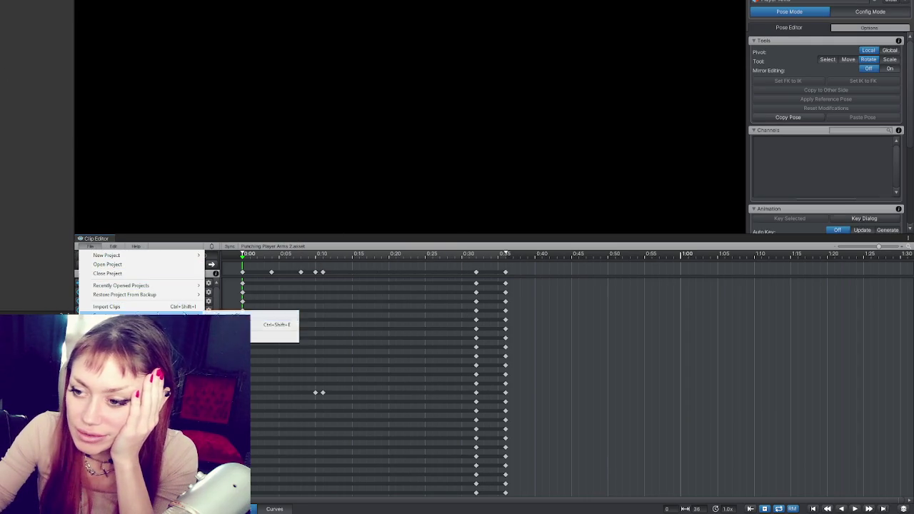
{"action": "left_click", "coordinate": [275, 316]}
{"action": "left_click", "coordinate": [392, 290]}
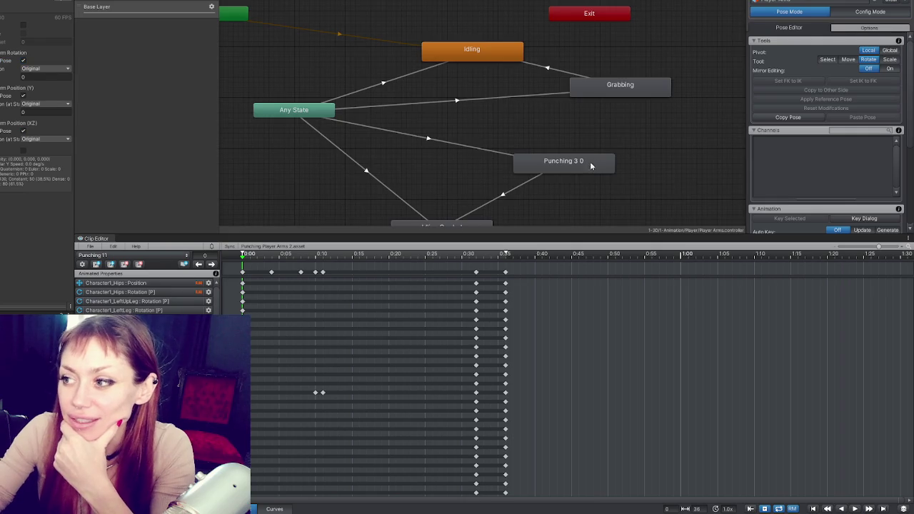
{"action": "left_click", "coordinate": [561, 161]}
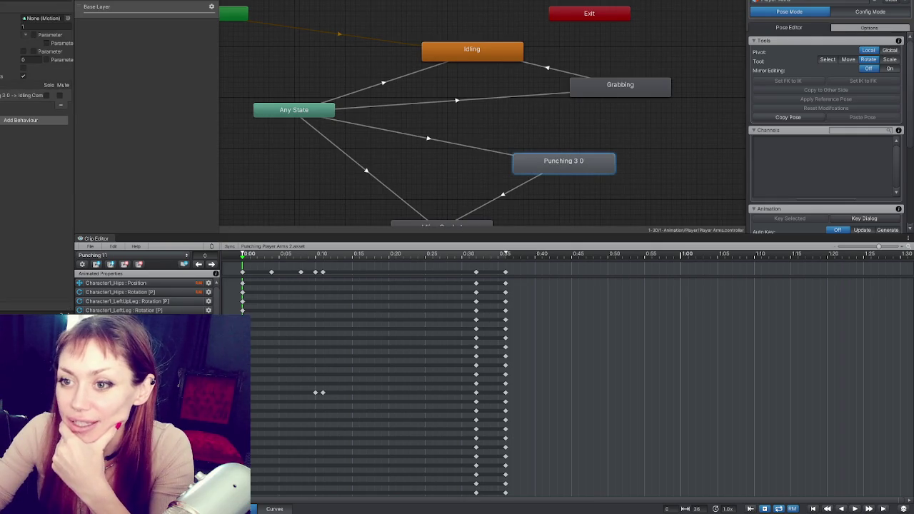
Drag the Punching 11 clip into the Punching 3 0 state's Motion field, then deselect the state.
{"action": "mouse_move", "coordinate": [107, 255]}
{"action": "left_mouse_down"}
{"action": "mouse_move", "coordinate": [64, 218]}
{"action": "mouse_move", "coordinate": [45, 18]}
{"action": "left_mouse_up"}
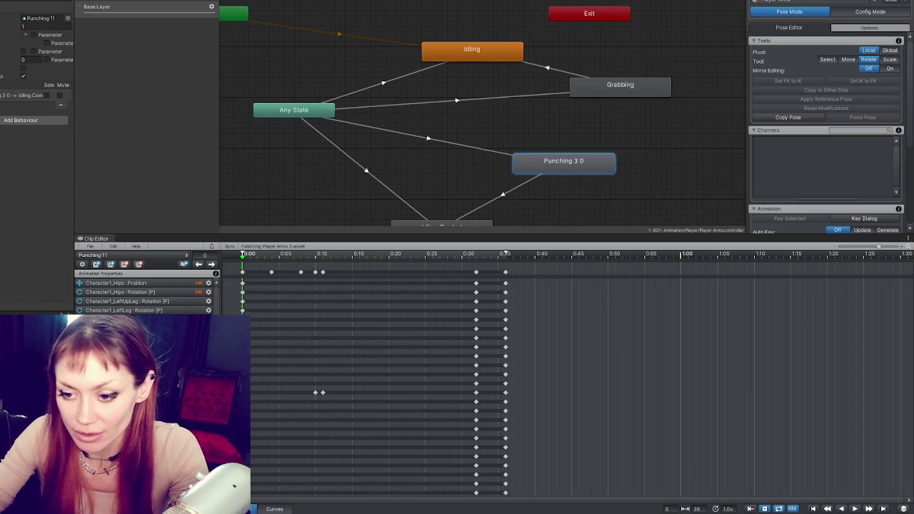
{"action": "left_click", "coordinate": [44, 19]}
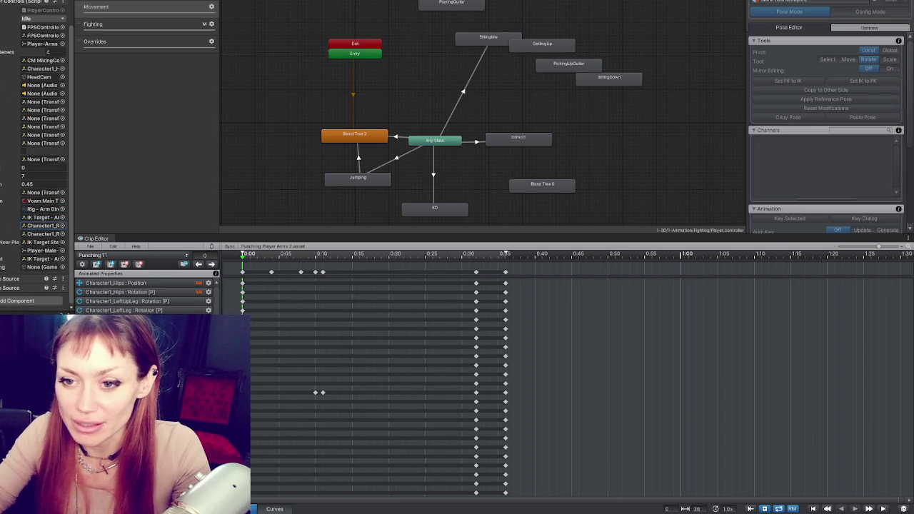
Open the Player-Arms object and scroll through its Inspector components.
{"action": "double_click", "coordinate": [28, 226]}
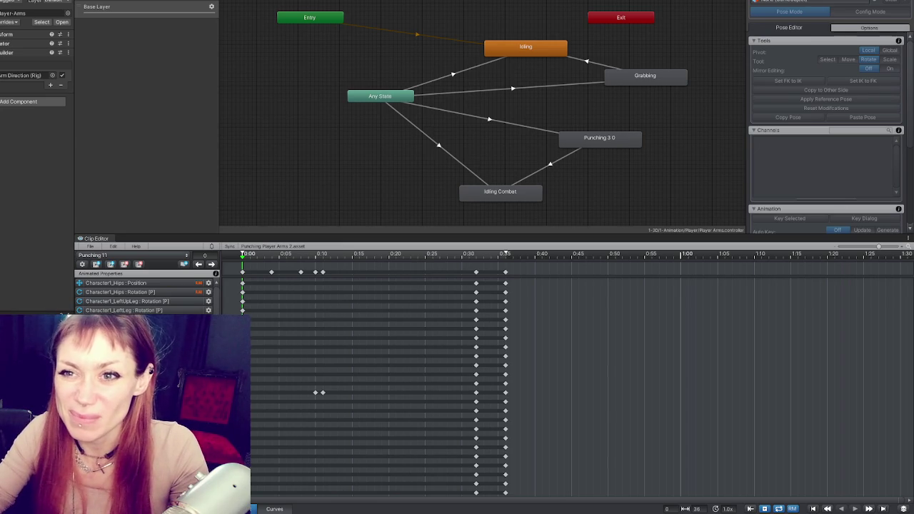
{"action": "scroll", "coordinate": [29, 123], "scroll_direction": "down", "scroll_amount": 5}
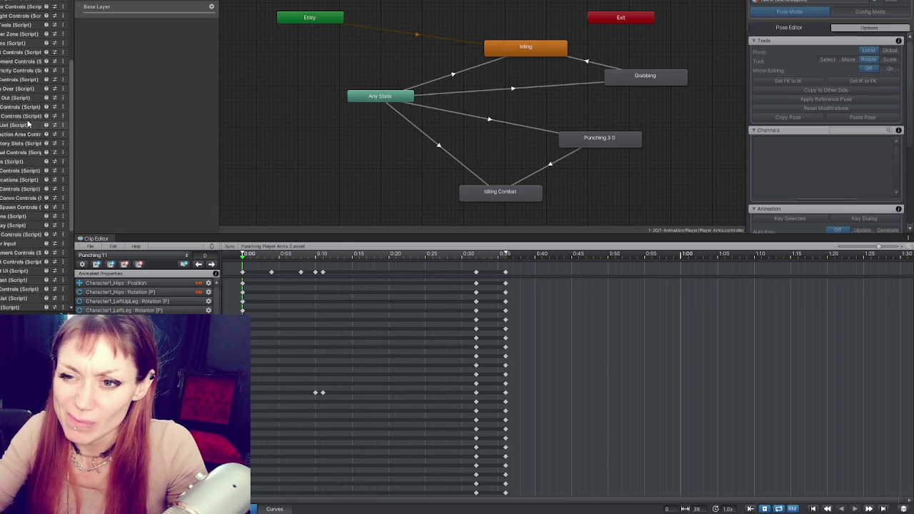
{"action": "scroll", "coordinate": [28, 123], "scroll_direction": "up", "scroll_amount": 5}
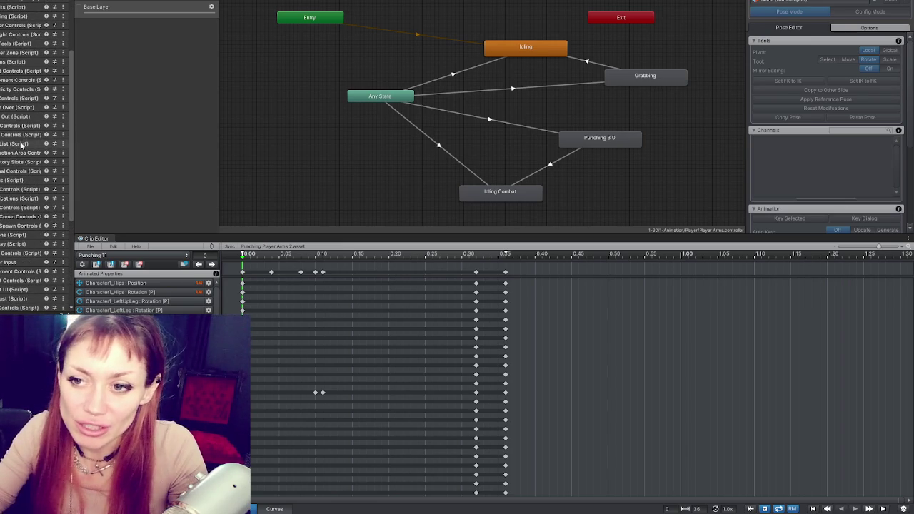
{"action": "scroll", "coordinate": [4, 161], "scroll_direction": "up", "scroll_amount": 4}
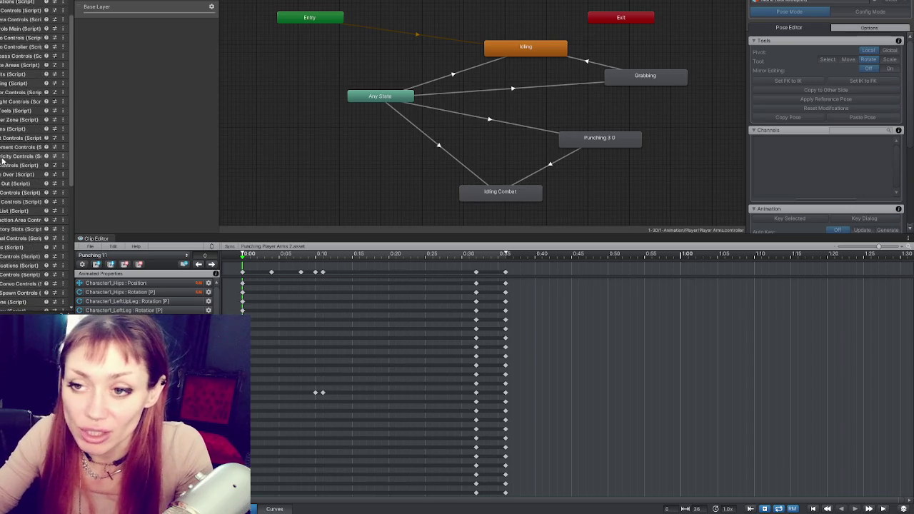
{"action": "scroll", "coordinate": [5, 188], "scroll_direction": "down", "scroll_amount": 2}
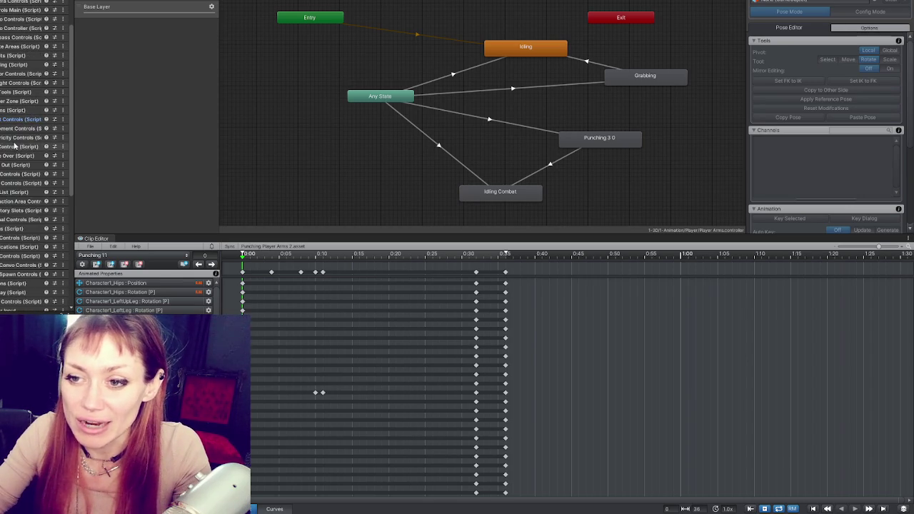
{"action": "scroll", "coordinate": [6, 124], "scroll_direction": "down", "scroll_amount": 2}
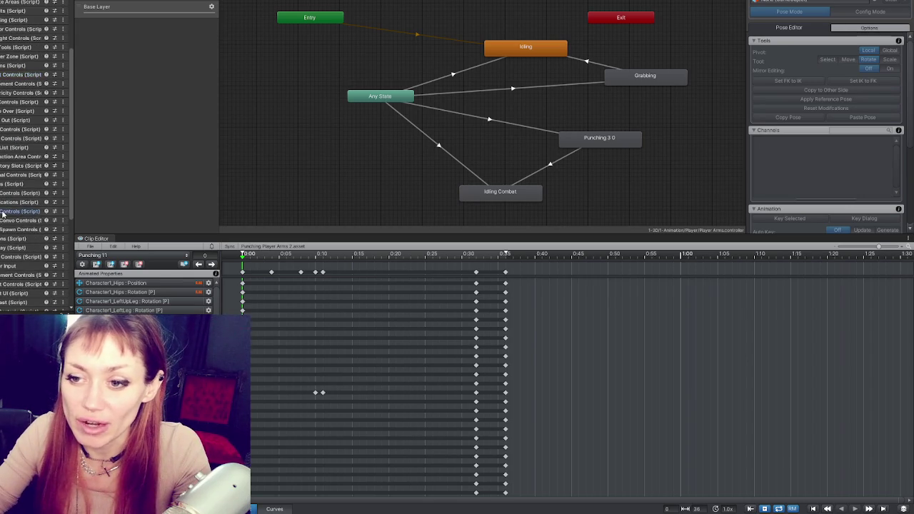
{"action": "scroll", "coordinate": [2, 214], "scroll_direction": "down", "scroll_amount": 5}
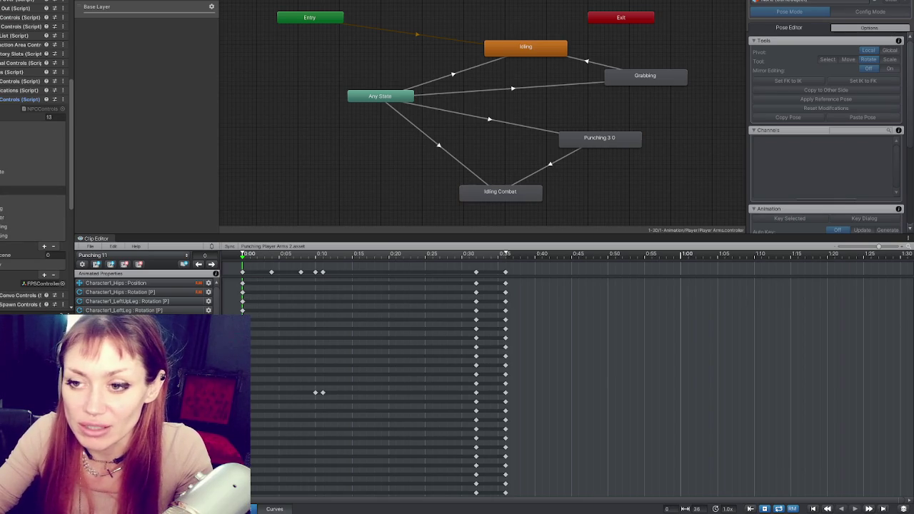
Expand and then collapse the NPCControls component settings.
{"action": "left_click", "coordinate": [14, 191]}
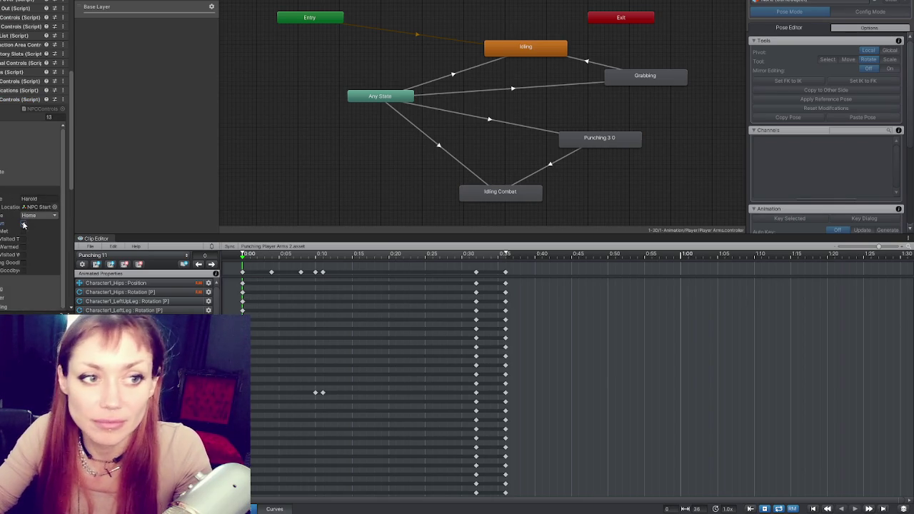
{"action": "left_click", "coordinate": [22, 117]}
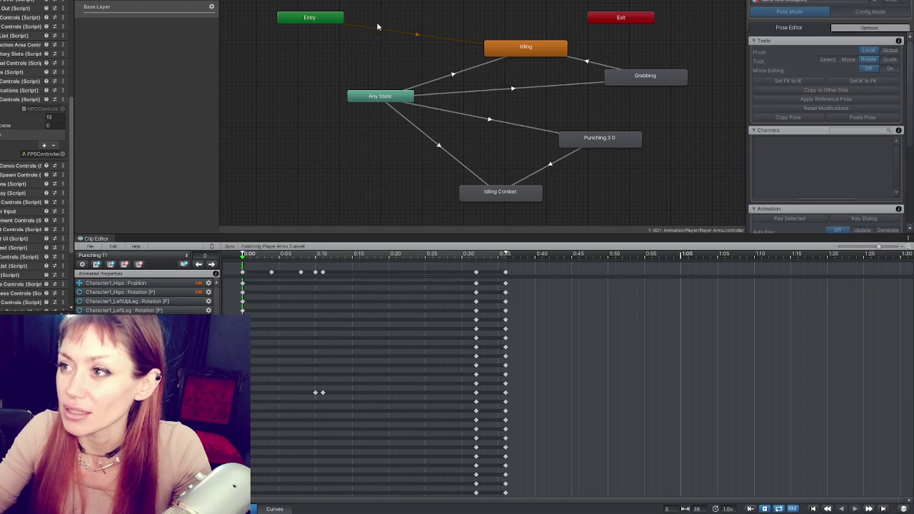
{"action": "left_click", "coordinate": [140, 0]}
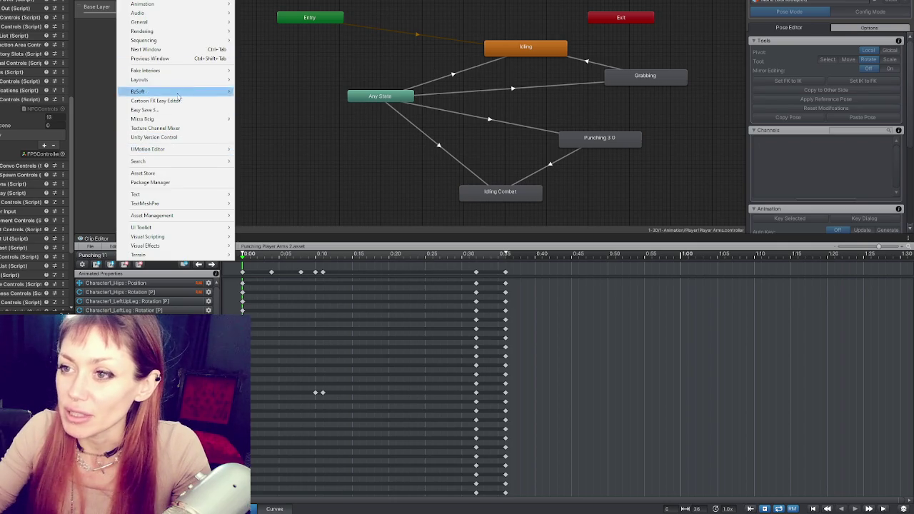
Switch to the GOOD layout, save the modified scene, and launch the game in DEV MODE.
{"action": "mouse_move", "coordinate": [178, 79]}
{"action": "left_click", "coordinate": [258, 116]}
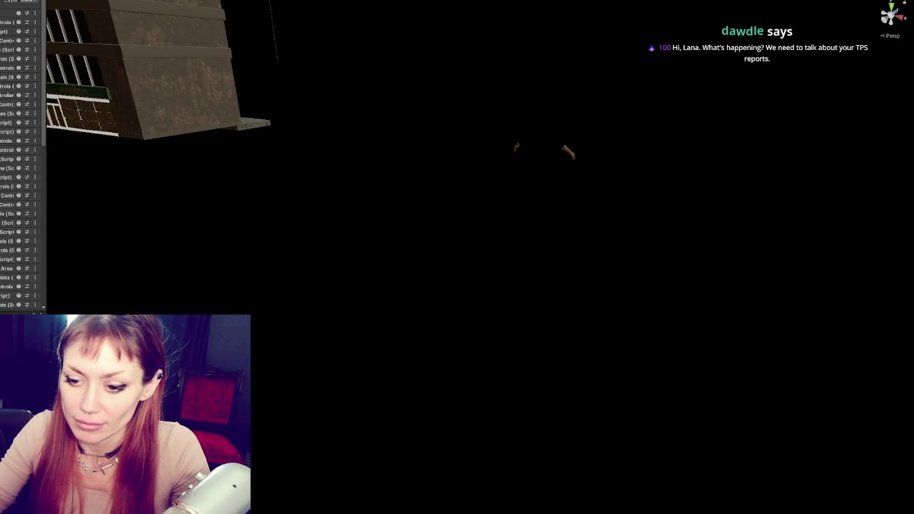
{"action": "left_click", "coordinate": [374, 256]}
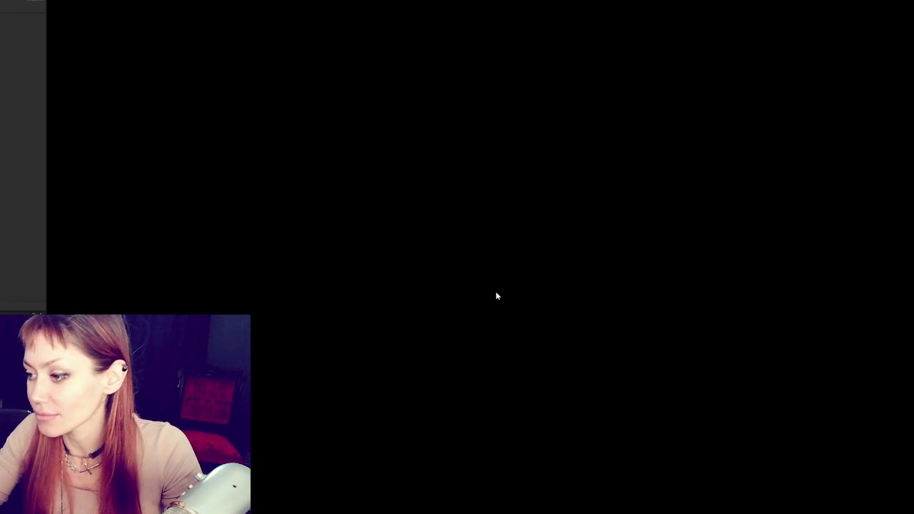
{"action": "left_click", "coordinate": [498, 295]}
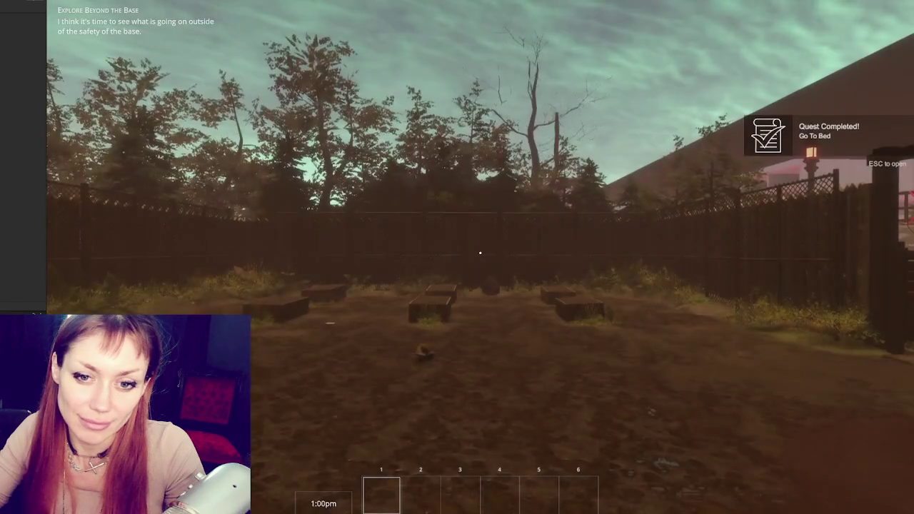
Raise fists toward the red mannequin, then pause and resume the game with Esc.
{"action": "left_click", "coordinate": [346, 288]}
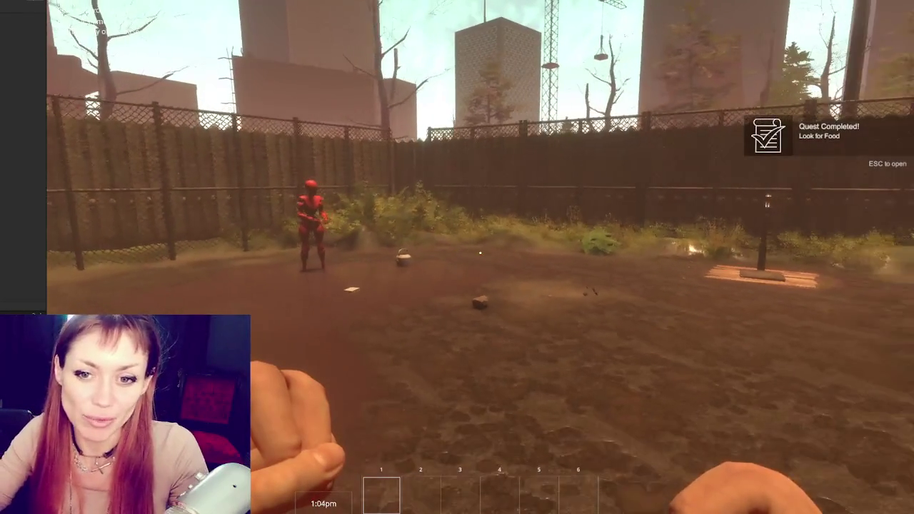
{"action": "key", "text": "Escape"}
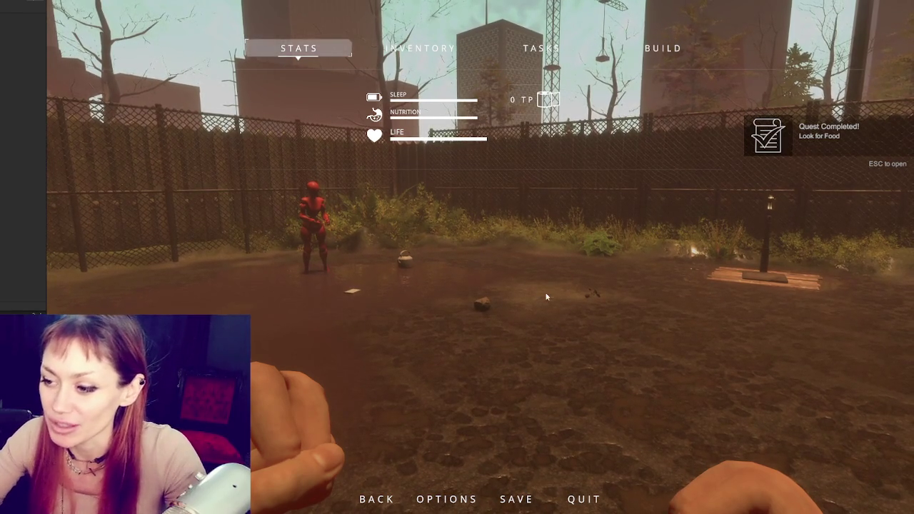
{"action": "key", "text": "Escape"}
{"action": "key", "text": "Escape"}
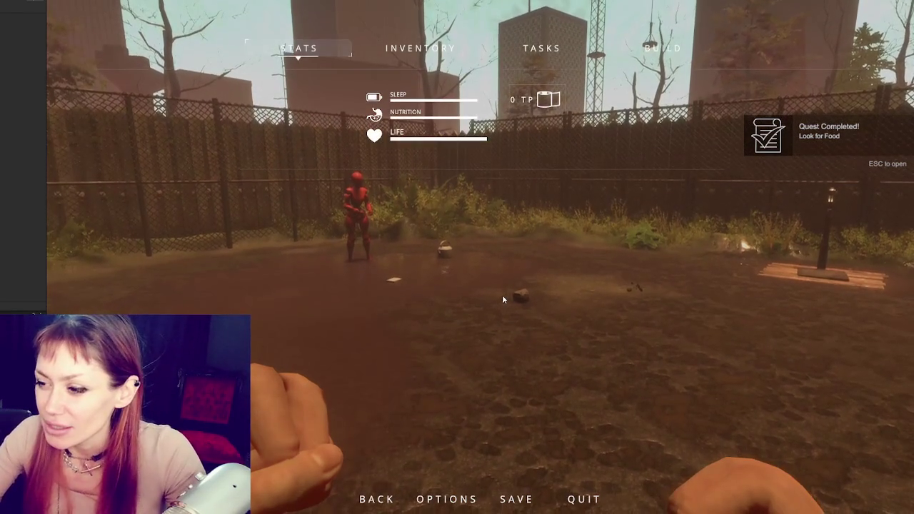
Stop the game, navigate the Scene view to the red mannequin, select it, and widen the Inspector.
{"action": "key", "text": "ctrl+p"}
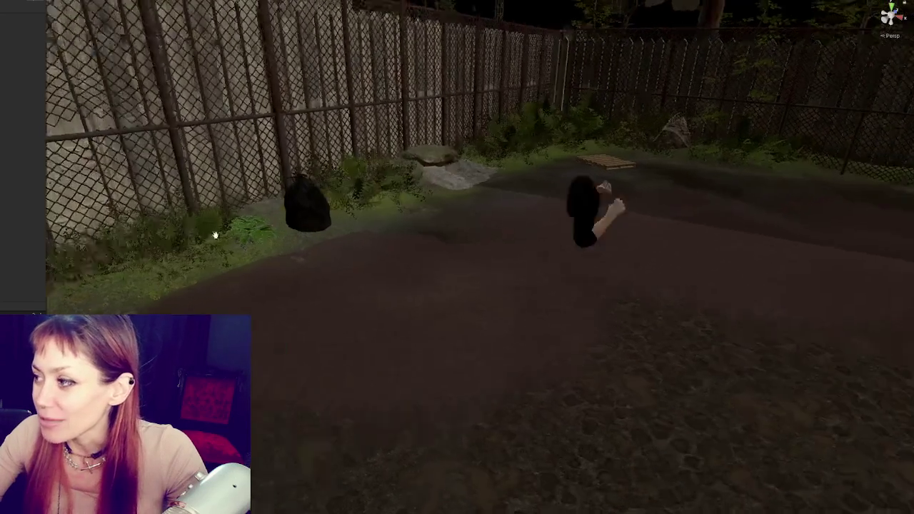
{"action": "mouse_move", "coordinate": [215, 235]}
{"action": "left_mouse_down"}
{"action": "mouse_move", "coordinate": [791, 188]}
{"action": "mouse_move", "coordinate": [827, 172]}
{"action": "left_mouse_up"}
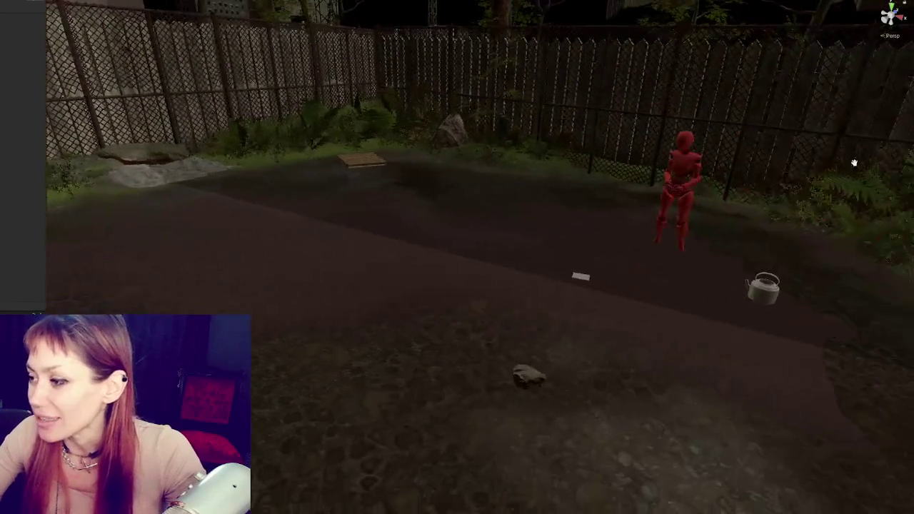
{"action": "mouse_move", "coordinate": [648, 186]}
{"action": "left_mouse_down"}
{"action": "mouse_move", "coordinate": [695, 155]}
{"action": "mouse_move", "coordinate": [628, 200]}
{"action": "mouse_move", "coordinate": [447, 281]}
{"action": "mouse_move", "coordinate": [504, 284]}
{"action": "left_mouse_up"}
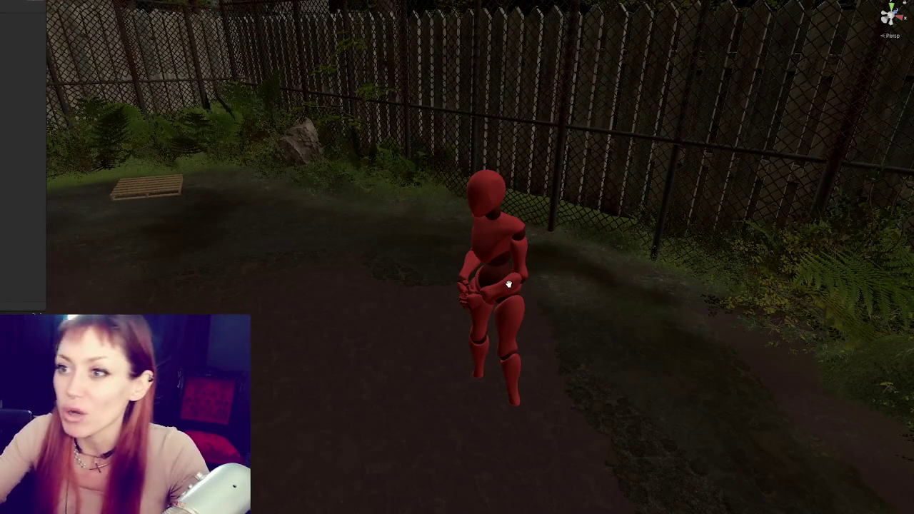
{"action": "scroll", "coordinate": [509, 284], "scroll_direction": "up", "scroll_amount": 3}
{"action": "left_click", "coordinate": [567, 253]}
{"action": "mouse_move", "coordinate": [567, 254]}
{"action": "left_mouse_down"}
{"action": "mouse_move", "coordinate": [482, 185]}
{"action": "mouse_move", "coordinate": [599, 235]}
{"action": "mouse_move", "coordinate": [184, 195]}
{"action": "left_mouse_up"}
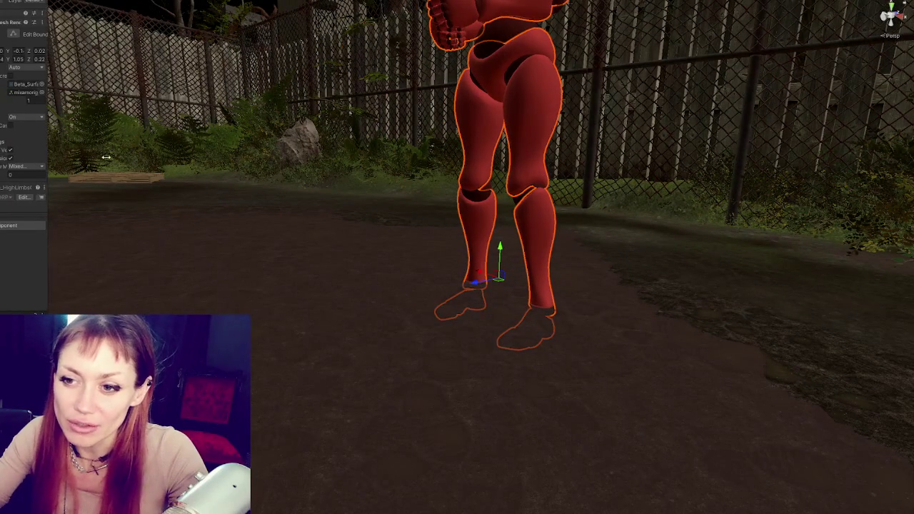
{"action": "left_click_drag", "start_coordinate": [105, 157], "coordinate": [158, 159]}
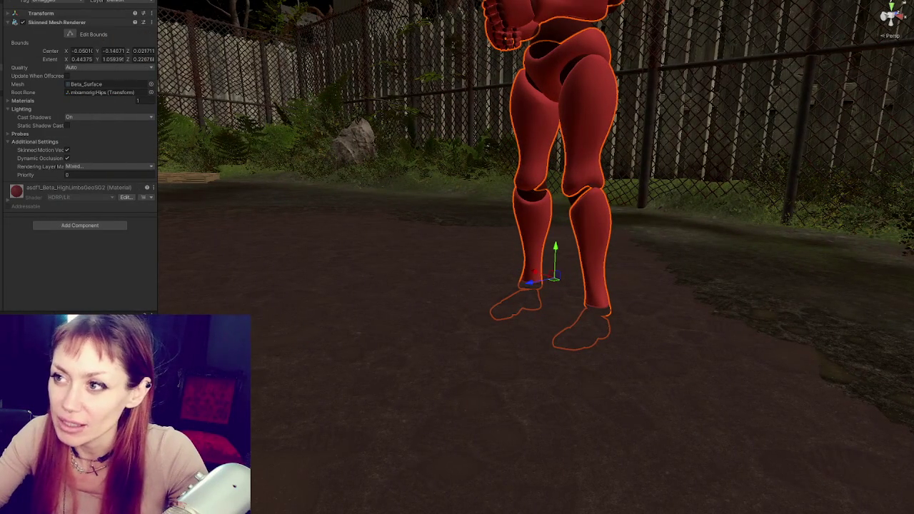
Play-test the NPC approaching, walking forward and backing away, then stop Play Mode.
{"action": "key", "text": "Escape"}
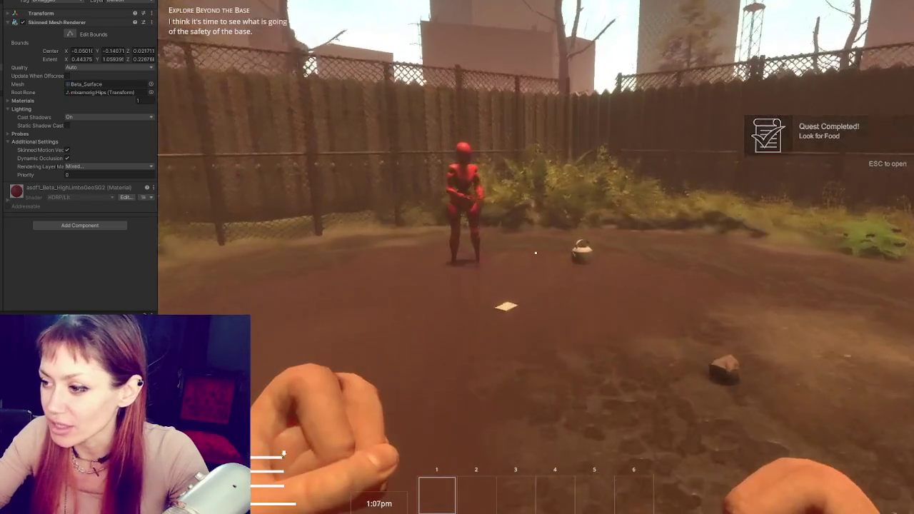
{"action": "key", "text": "w"}
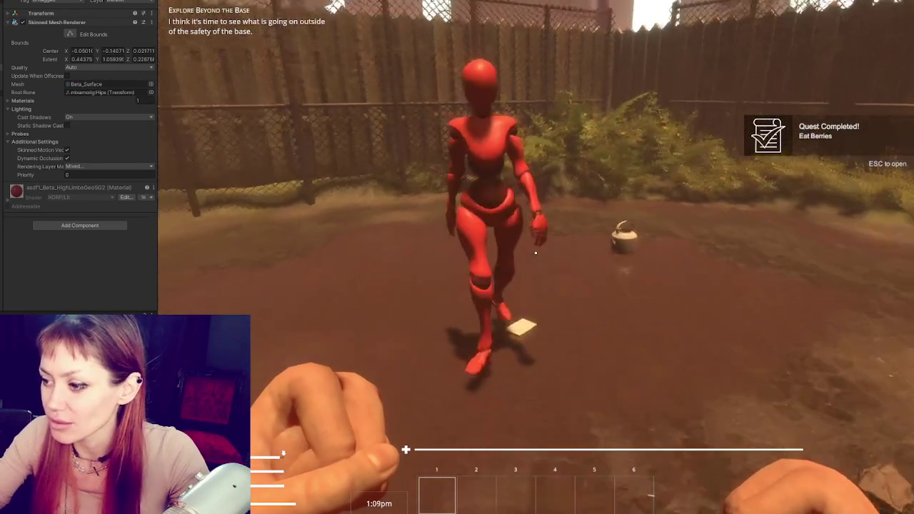
{"action": "key", "text": "s"}
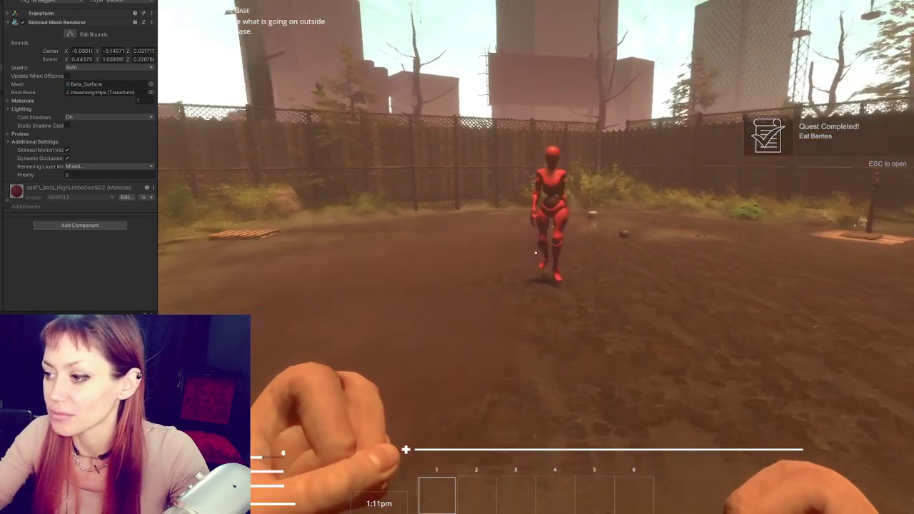
{"action": "key", "text": "Escape"}
{"action": "key", "text": "ctrl+p"}
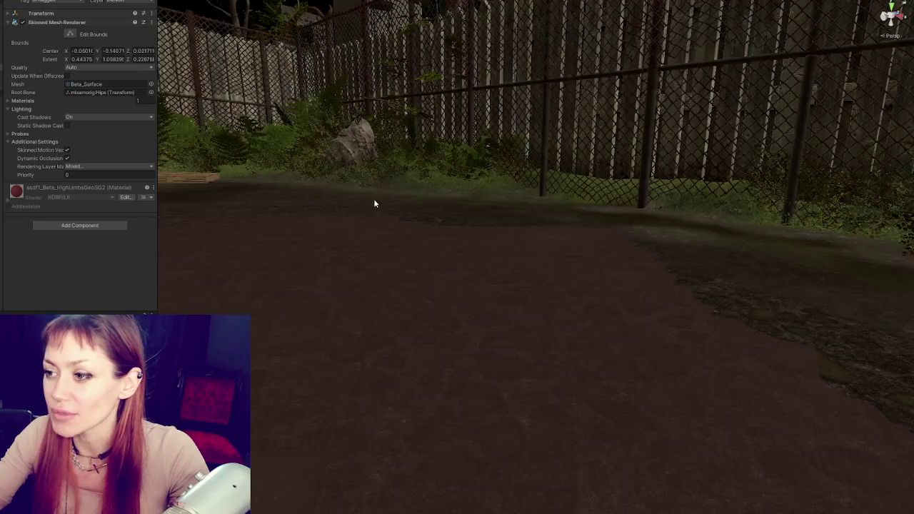
Frame the mannequin and select its parent NPC object to show its Inspector components.
{"action": "key", "text": "f"}
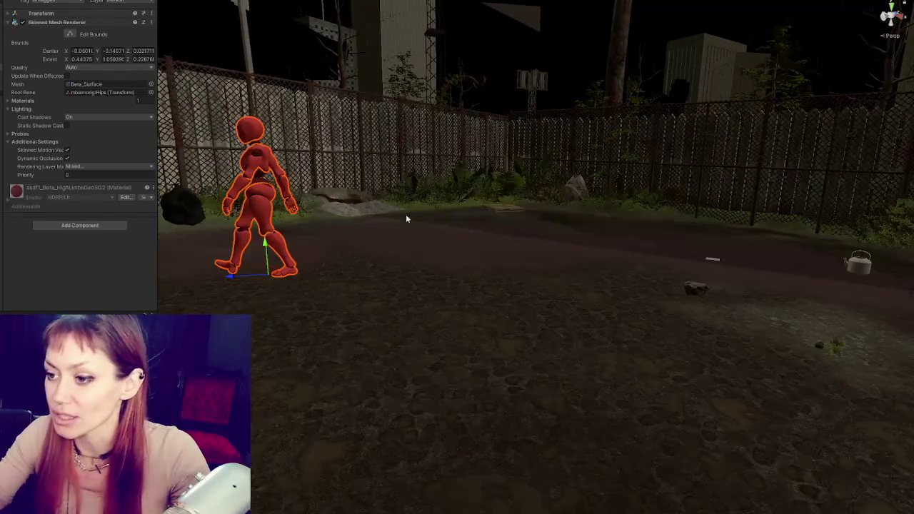
{"action": "scroll", "coordinate": [474, 197], "scroll_direction": "up", "scroll_amount": 5}
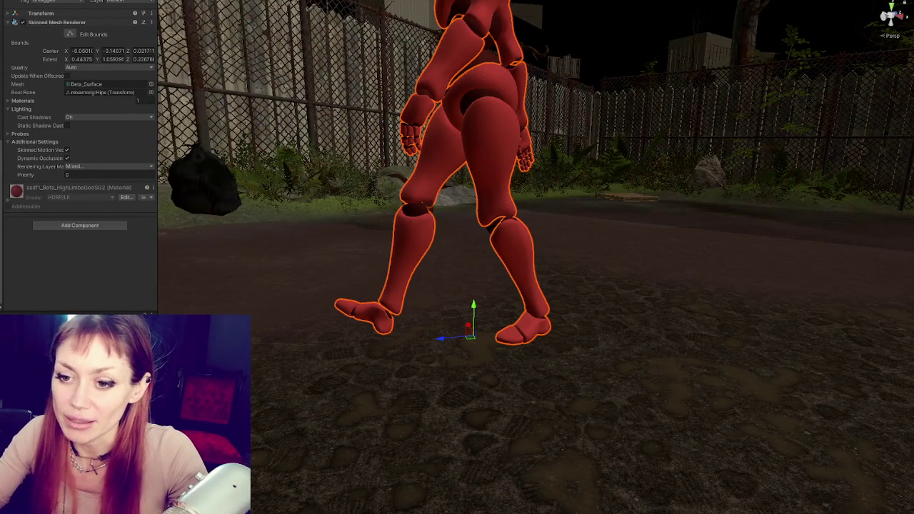
{"action": "left_click", "coordinate": [464, 143]}
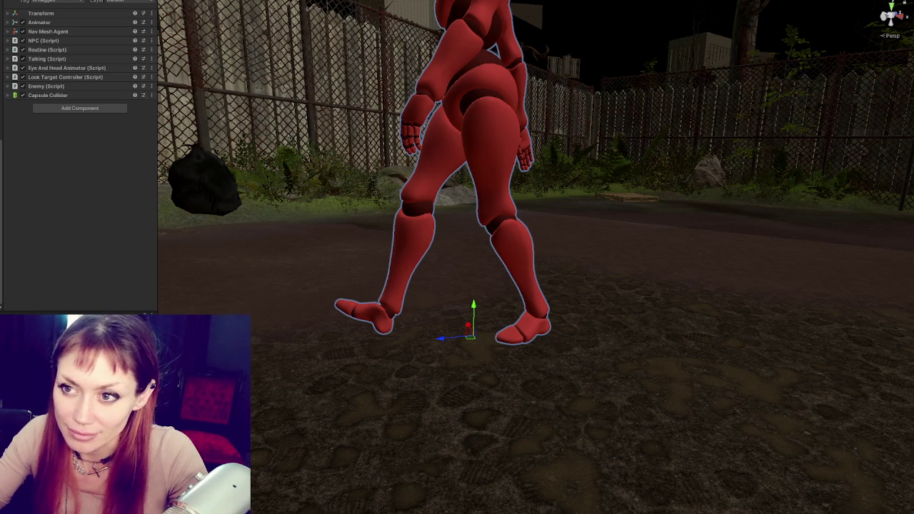
Set the Nav Mesh Agent Base Offset to -0.1 and expand the Capsule Collider settings.
{"action": "left_click", "coordinate": [72, 31]}
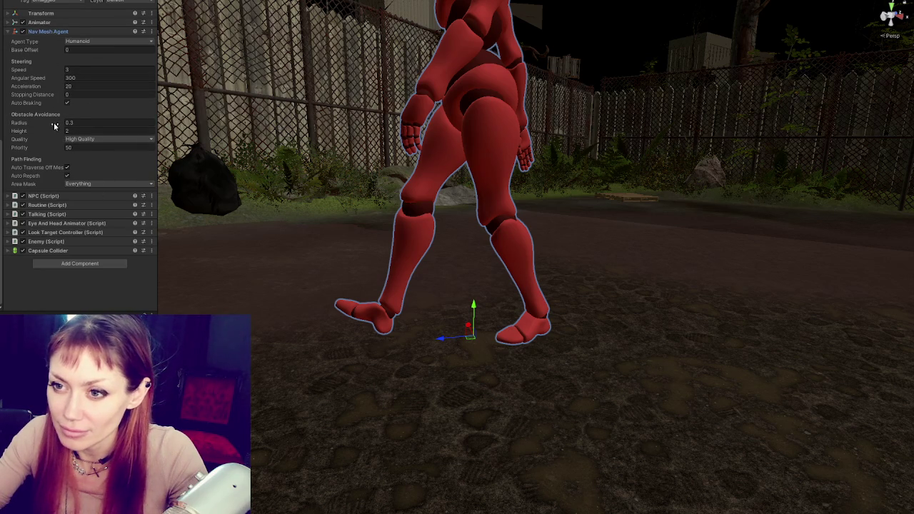
{"action": "left_click_drag", "start_coordinate": [53, 50], "coordinate": [7, 50]}
{"action": "type", "text": "0"}
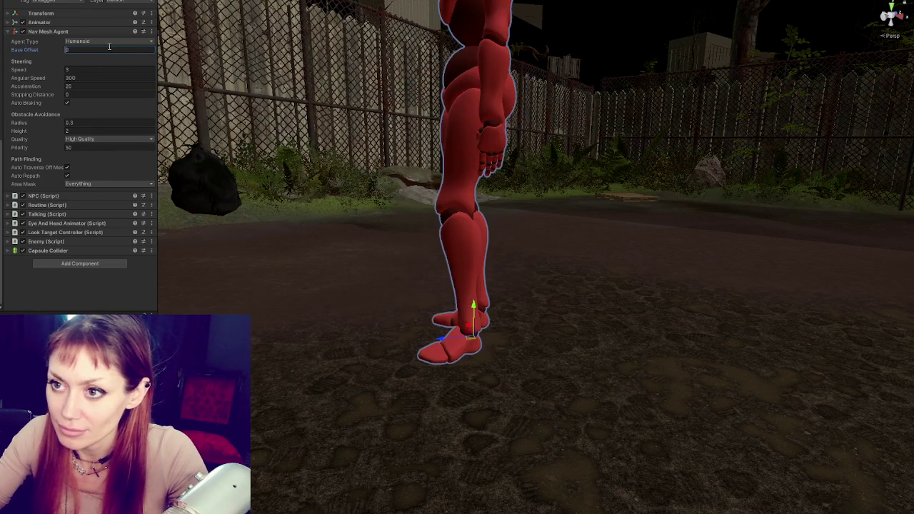
{"action": "type", "text": "-0.1"}
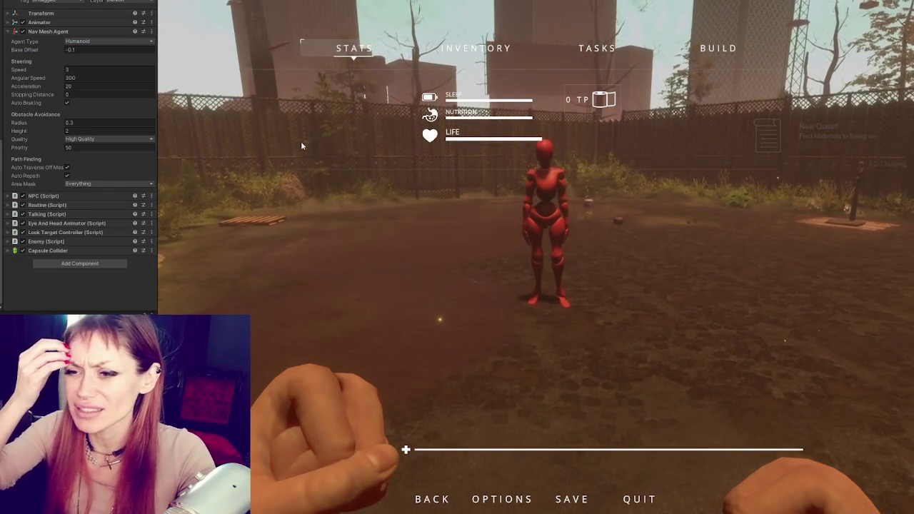
{"action": "left_click", "coordinate": [57, 250]}
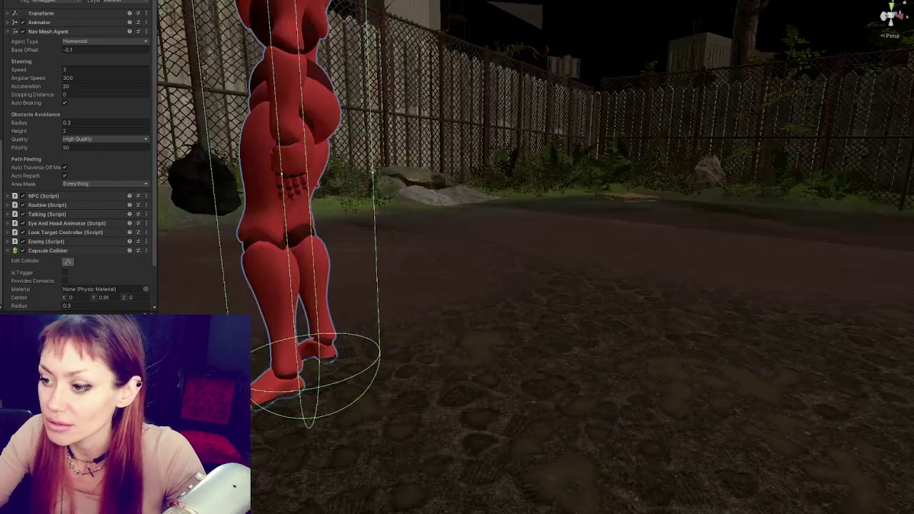
Frame the NPC, bring its Base Offset back to 0, and check it in the running game.
{"action": "key", "text": "f"}
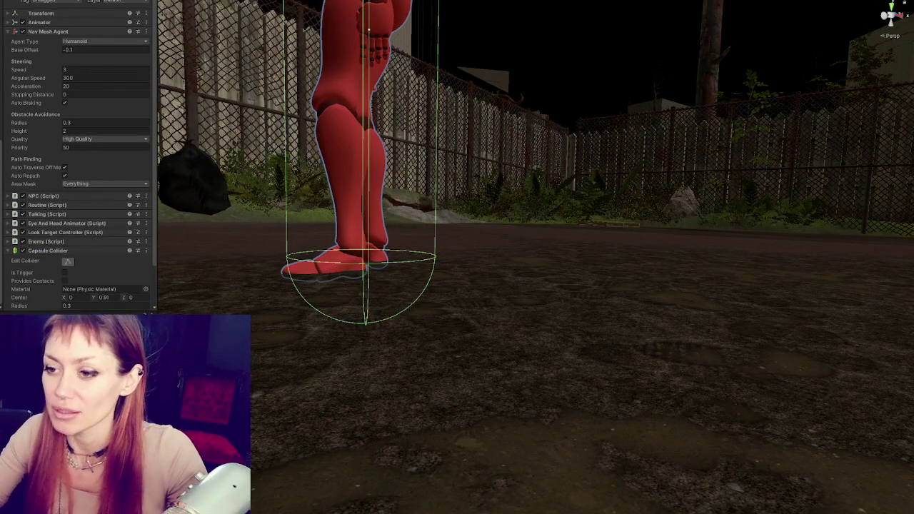
{"action": "scroll", "coordinate": [97, 253], "scroll_direction": "down", "scroll_amount": 3}
{"action": "left_click_drag", "start_coordinate": [91, 255], "coordinate": [92, 255]}
{"action": "scroll", "coordinate": [75, 149], "scroll_direction": "up", "scroll_amount": 3}
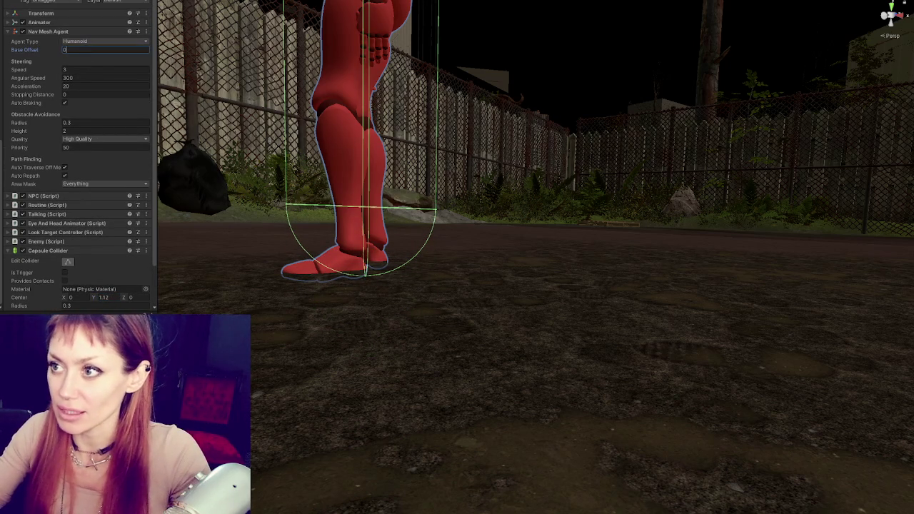
{"action": "key", "text": "ctrl+2"}
{"action": "key", "text": "Escape"}
{"action": "key", "text": "Escape"}
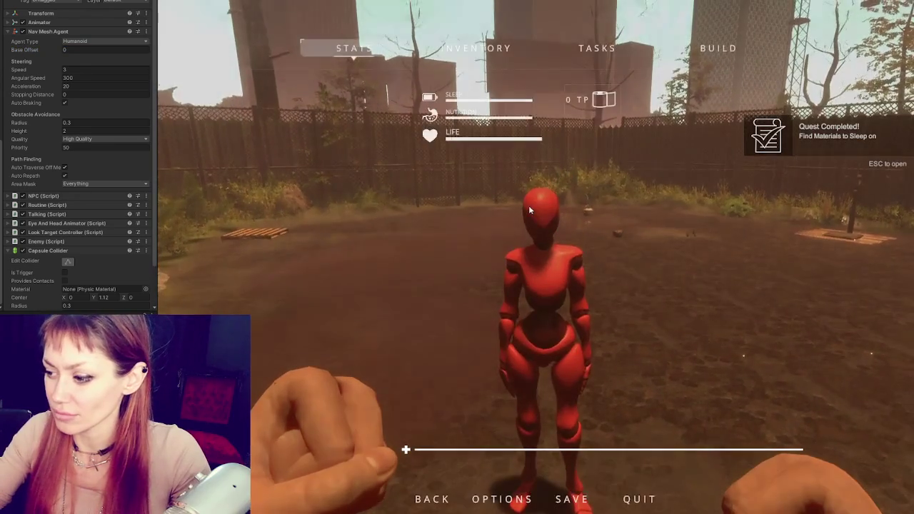
{"action": "key", "text": "ctrl+1"}
{"action": "key", "text": "f"}
{"action": "mouse_move", "coordinate": [557, 212]}
{"action": "left_mouse_down"}
{"action": "mouse_move", "coordinate": [501, 175]}
{"action": "mouse_move", "coordinate": [138, 167]}
{"action": "left_mouse_up"}
{"action": "scroll", "coordinate": [542, 203], "scroll_direction": "up", "scroll_amount": 2}
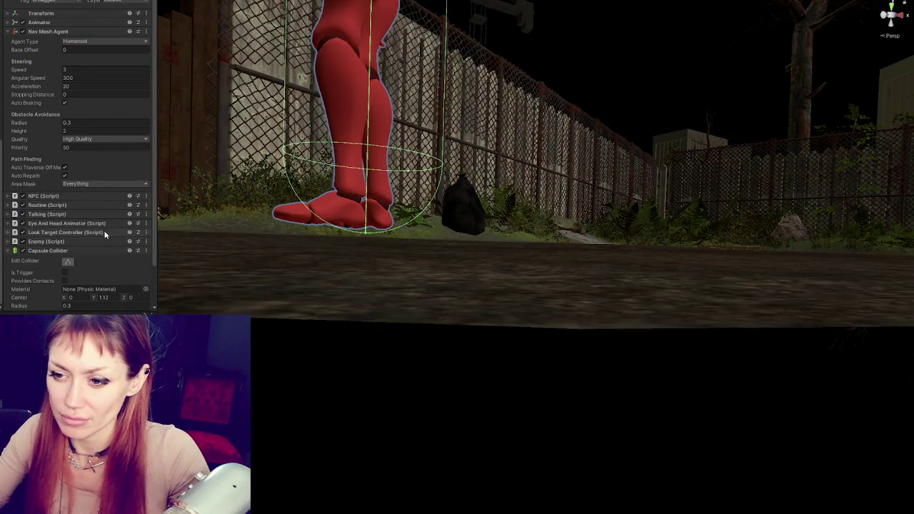
{"action": "scroll", "coordinate": [105, 235], "scroll_direction": "down", "scroll_amount": 3}
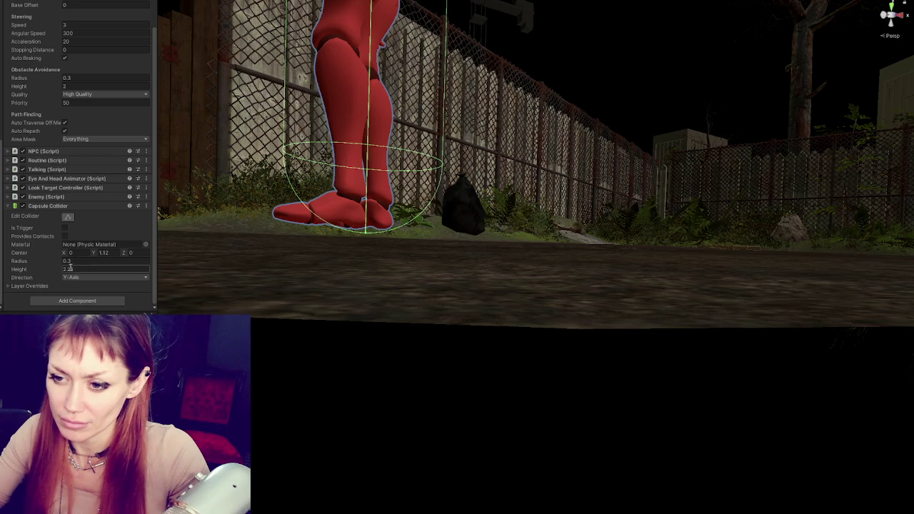
Set the capsule collider height to 2.28 and centre Y to 1.15, then collapse it.
{"action": "type", "text": "1"}
{"action": "key", "text": "BackSpace"}
{"action": "type", "text": "2.28"}
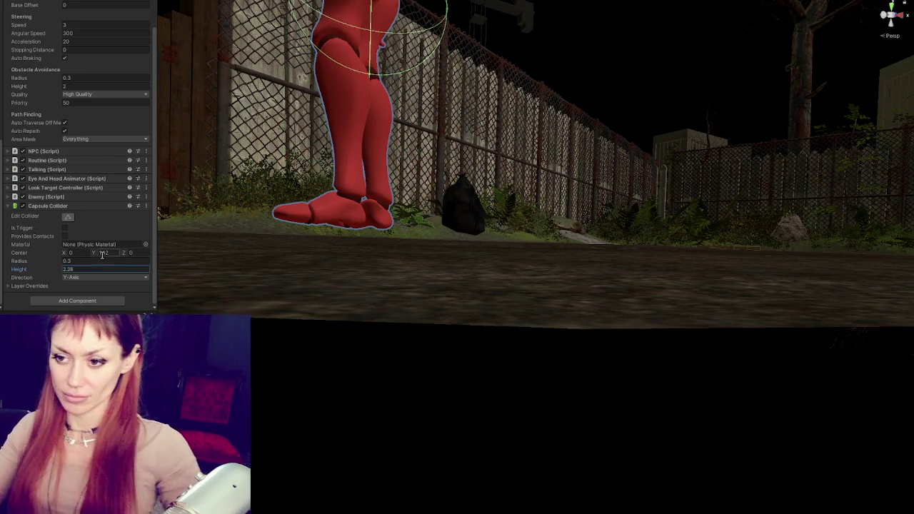
{"action": "left_click", "coordinate": [103, 253]}
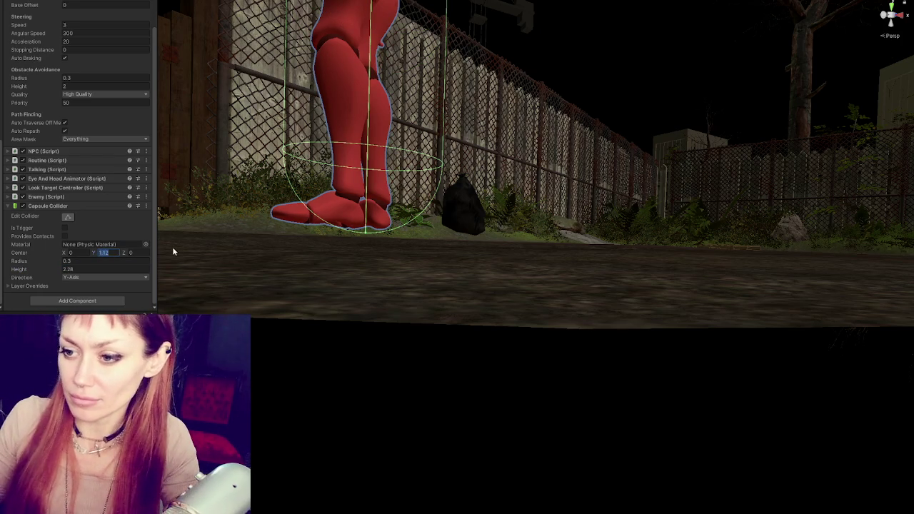
{"action": "left_click_drag", "start_coordinate": [92, 254], "coordinate": [93, 254]}
{"action": "key", "text": "f"}
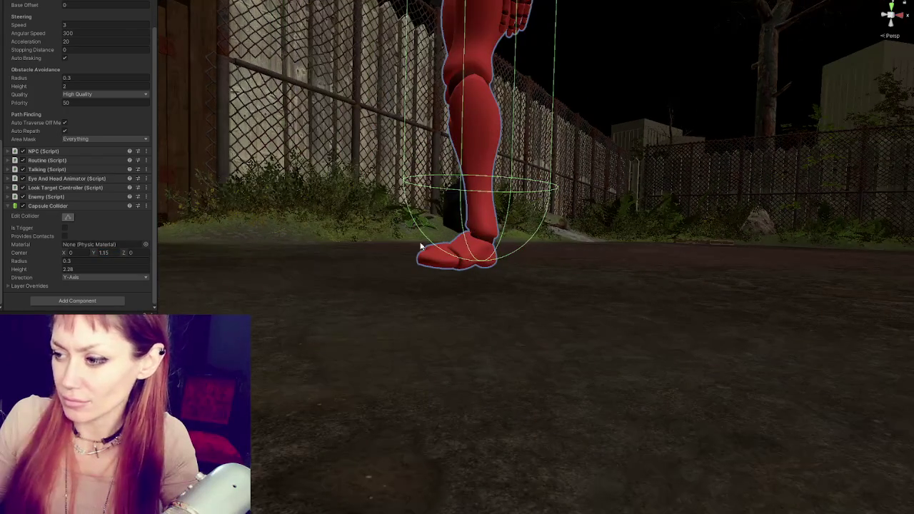
{"action": "left_click", "coordinate": [83, 206]}
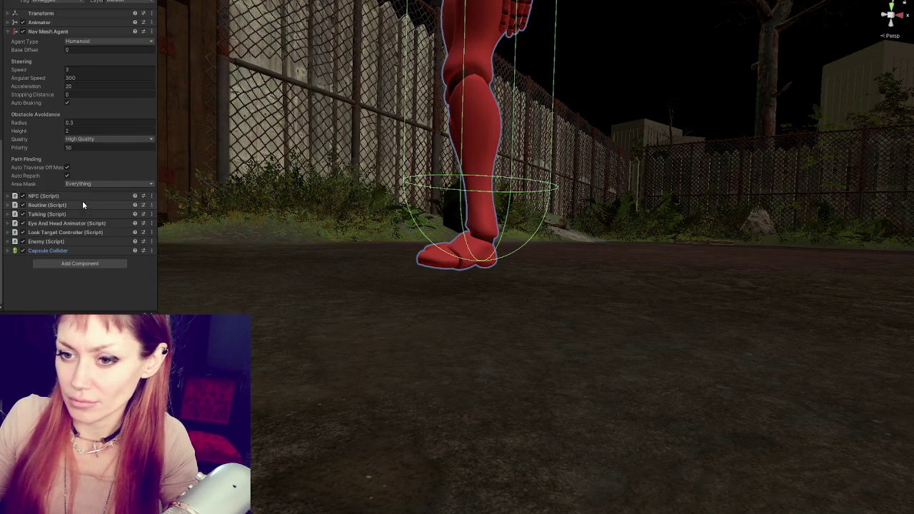
Click through the mannequin's child parts in the Scene view down to its leg.
{"action": "left_click", "coordinate": [467, 179]}
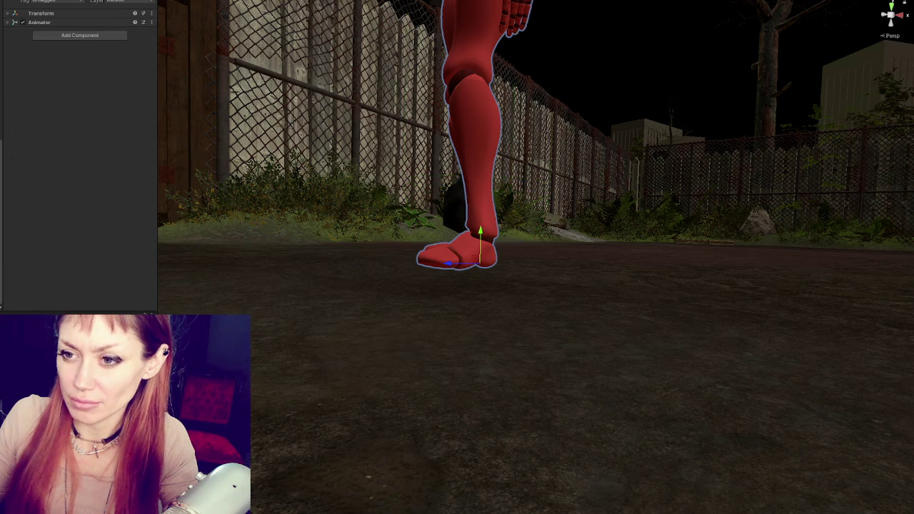
{"action": "left_click", "coordinate": [468, 178]}
{"action": "left_click", "coordinate": [468, 179]}
{"action": "left_click", "coordinate": [467, 178]}
{"action": "left_click", "coordinate": [468, 179]}
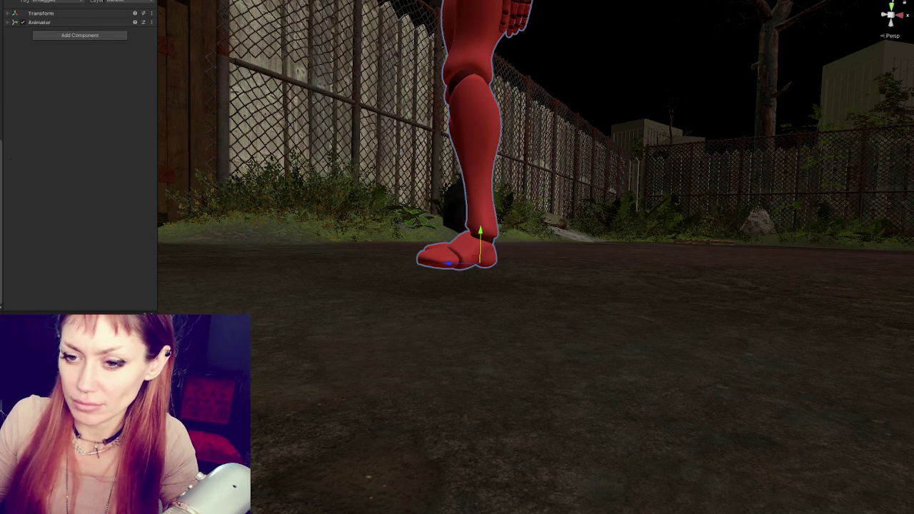
{"action": "left_click", "coordinate": [468, 179]}
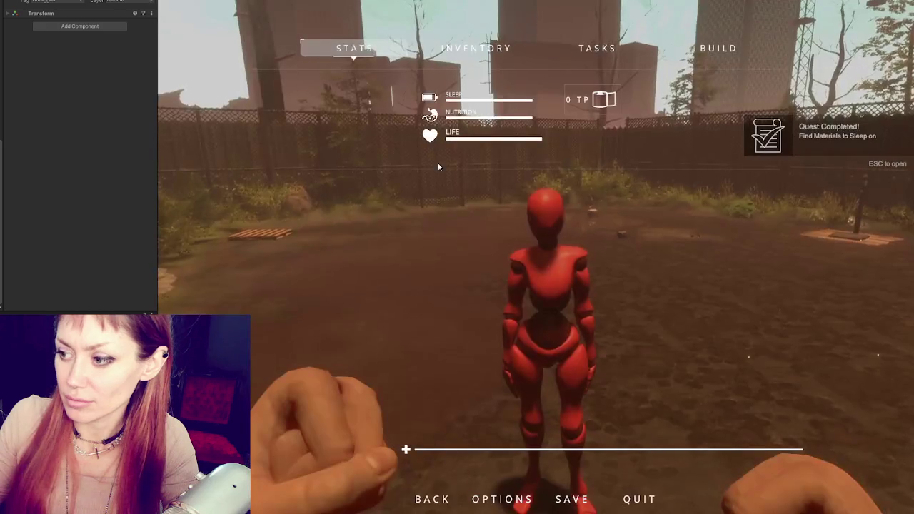
Resume the game and back the player away from the red mannequin.
{"action": "key", "text": "Escape"}
{"action": "key", "text": "w"}
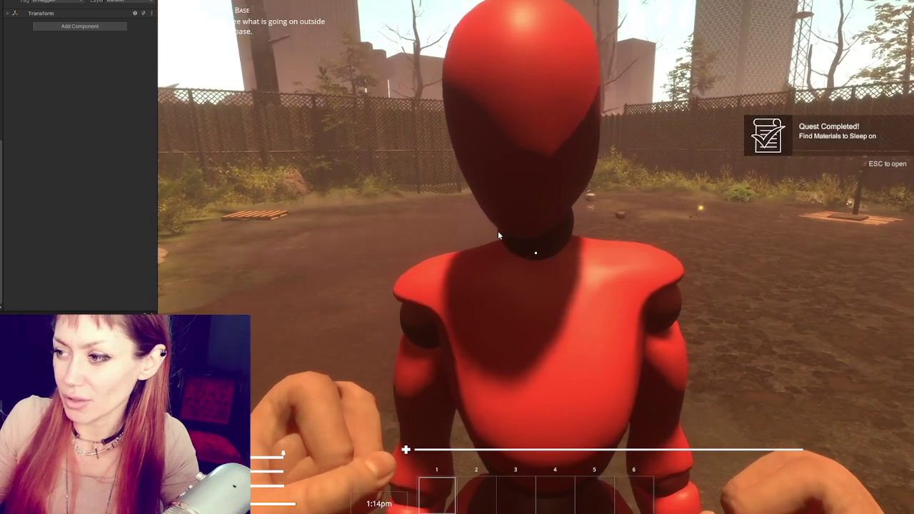
{"action": "mouse_move", "coordinate": [864, 331]}
{"action": "mouse_move", "coordinate": [398, 294]}
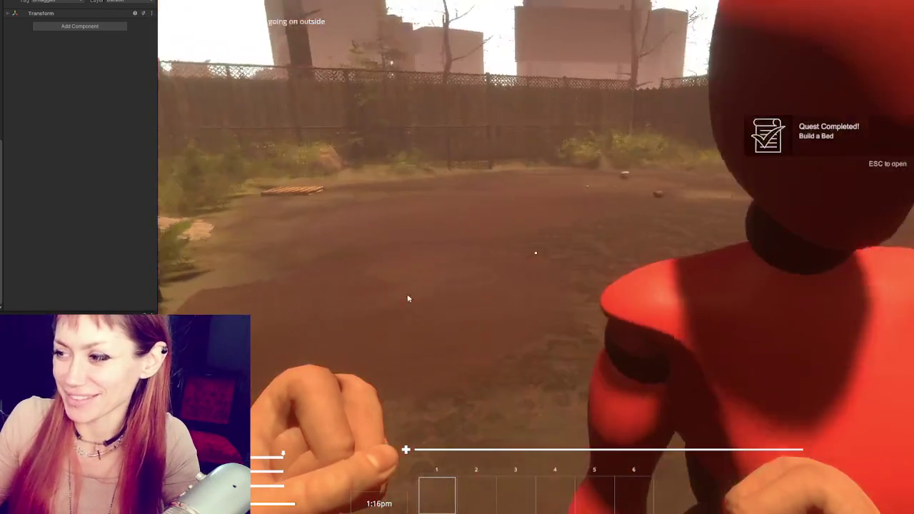
{"action": "key", "text": "s"}
{"action": "key", "text": "s"}
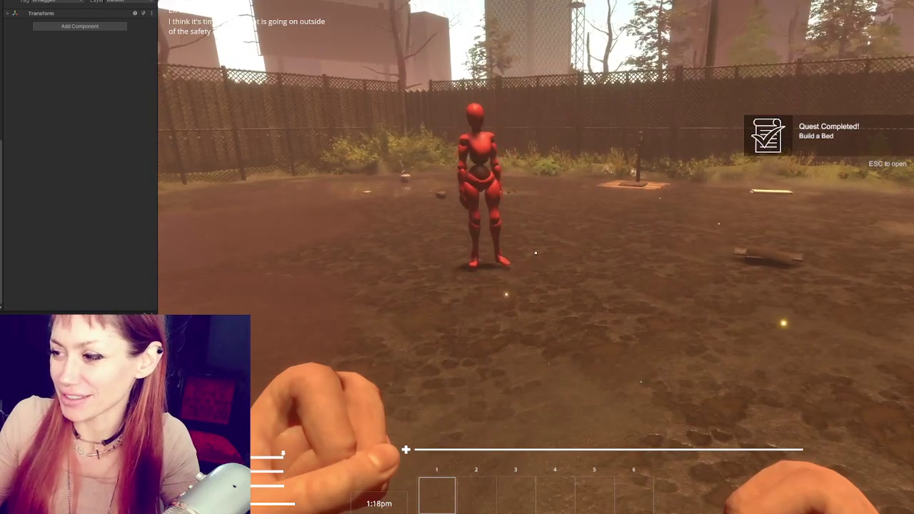
{"action": "key", "text": "s"}
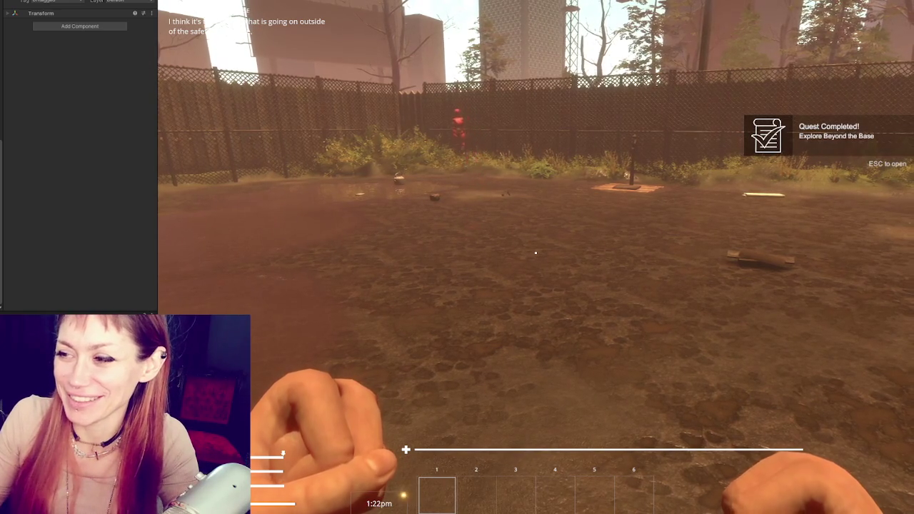
Walk through the bushes up to the mannequin by the fence, back off, and stop Play mode.
{"action": "key", "text": "w"}
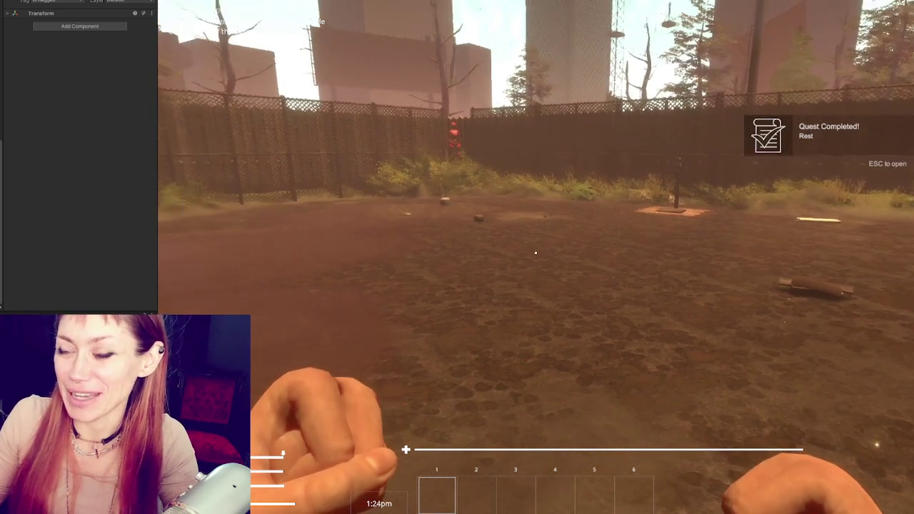
{"action": "key", "text": "w"}
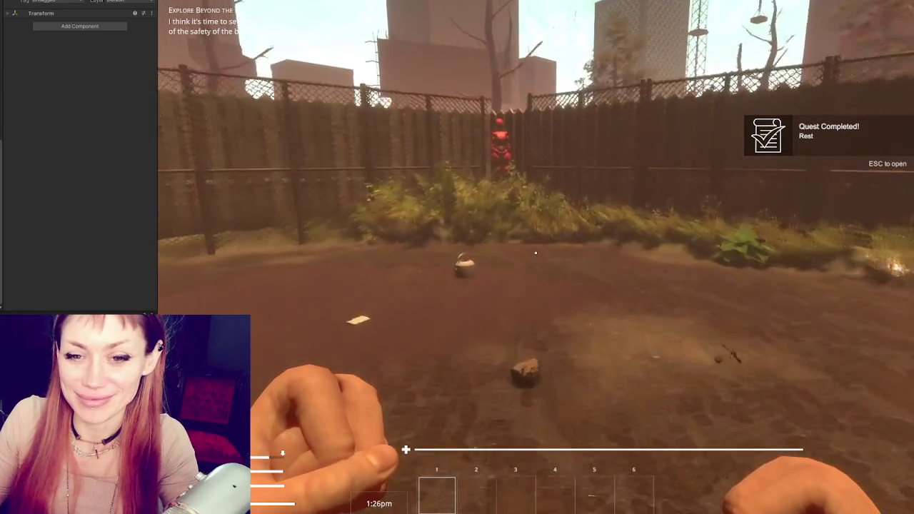
{"action": "key", "text": "w"}
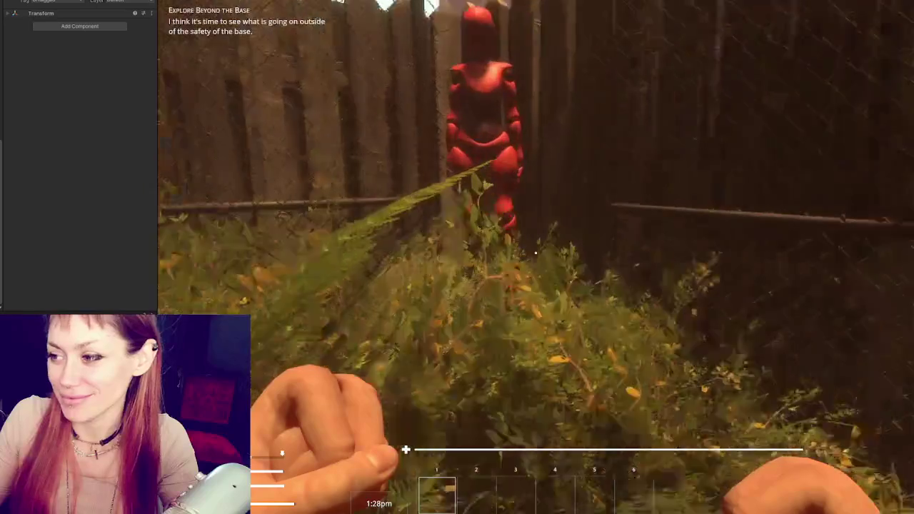
{"action": "key", "text": "s"}
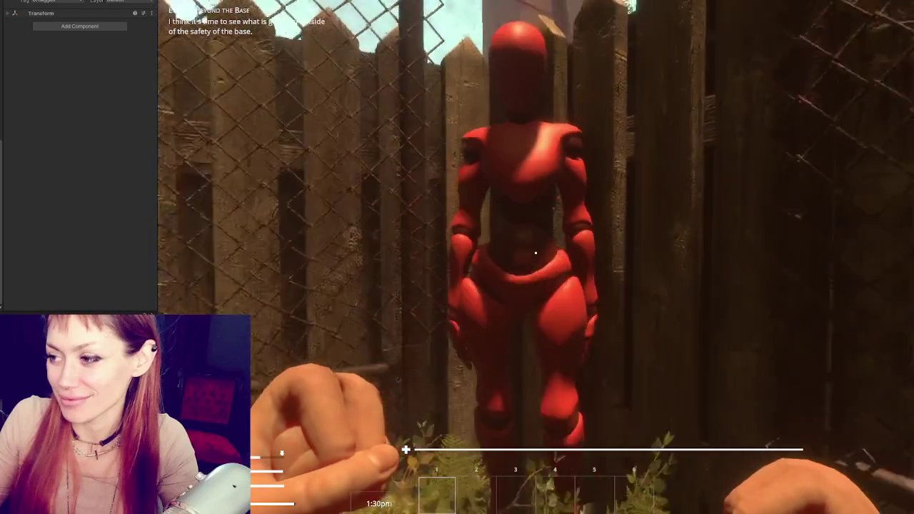
{"action": "key", "text": "s"}
{"action": "key", "text": "Escape"}
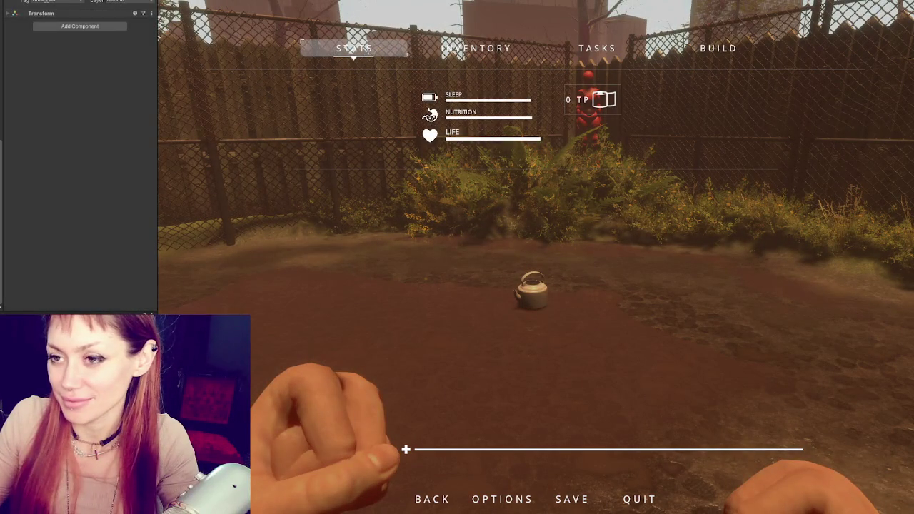
{"action": "key", "text": "ctrl+p"}
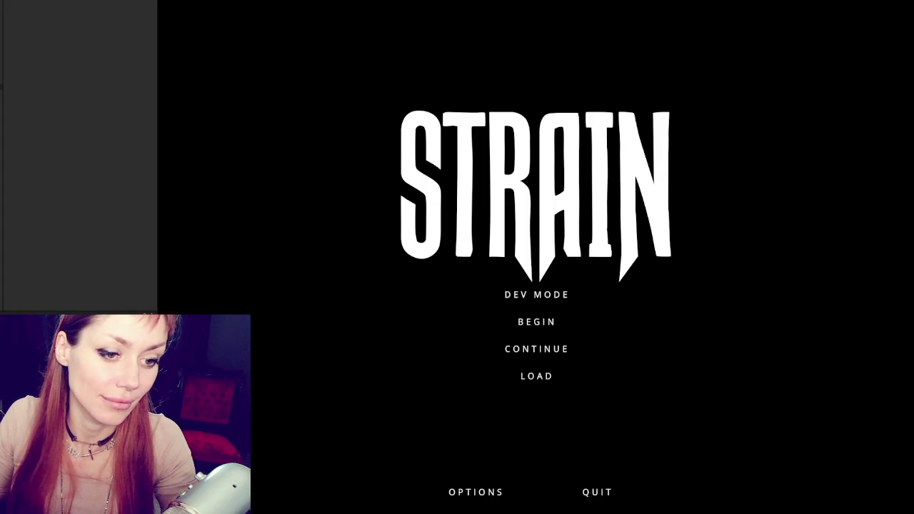
Start the game in Dev Mode, walk into the yard, pick up a stone, and pause.
{"action": "left_click", "coordinate": [561, 296]}
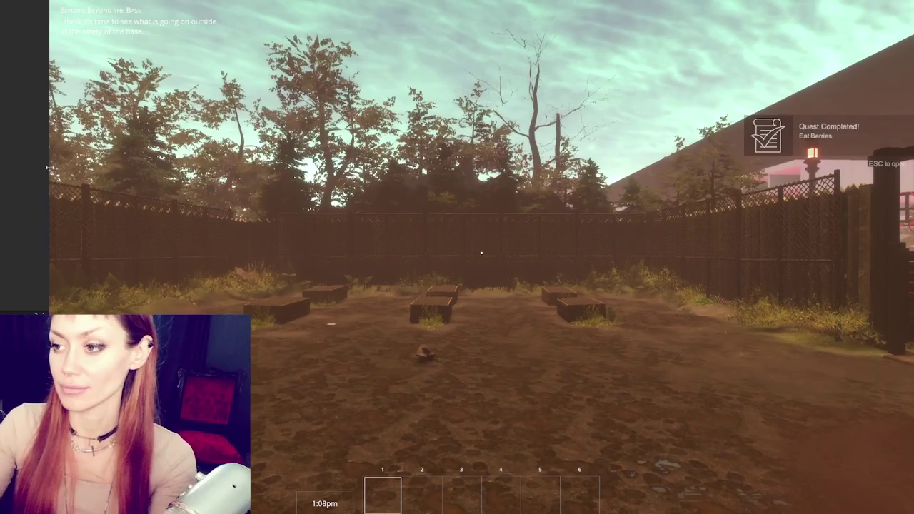
{"action": "key", "text": "w"}
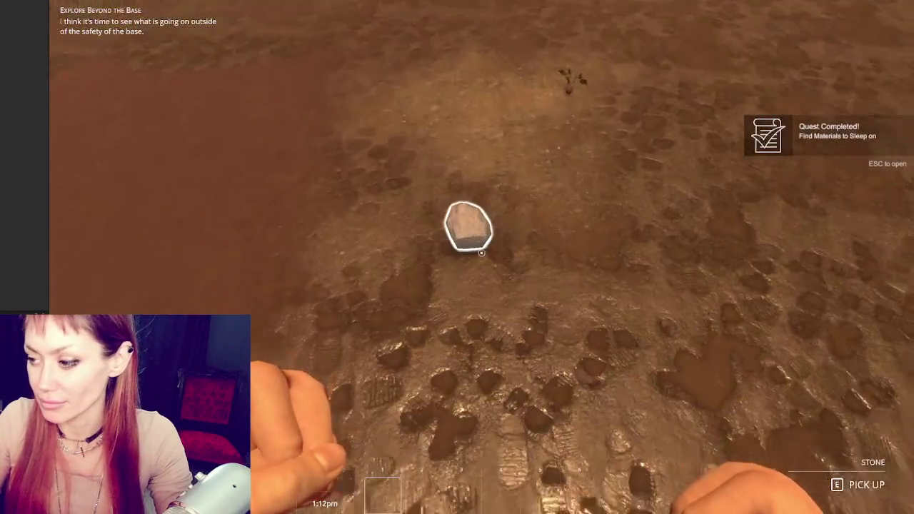
{"action": "key", "text": "e"}
{"action": "mouse_move", "coordinate": [481, 252]}
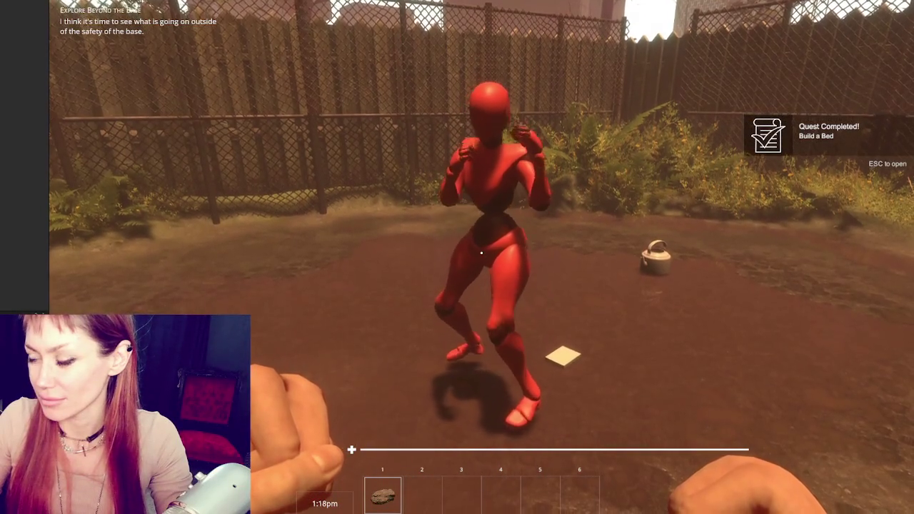
{"action": "key", "text": "Escape"}
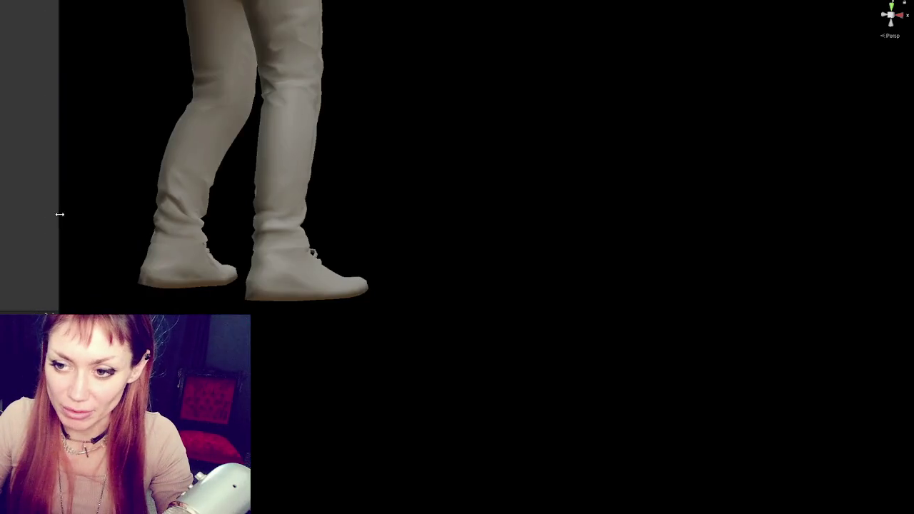
Widen the Inspector, check the NPC Controls' All Chars list, then select and frame the Cube.
{"action": "left_click_drag", "start_coordinate": [59, 214], "coordinate": [221, 214]}
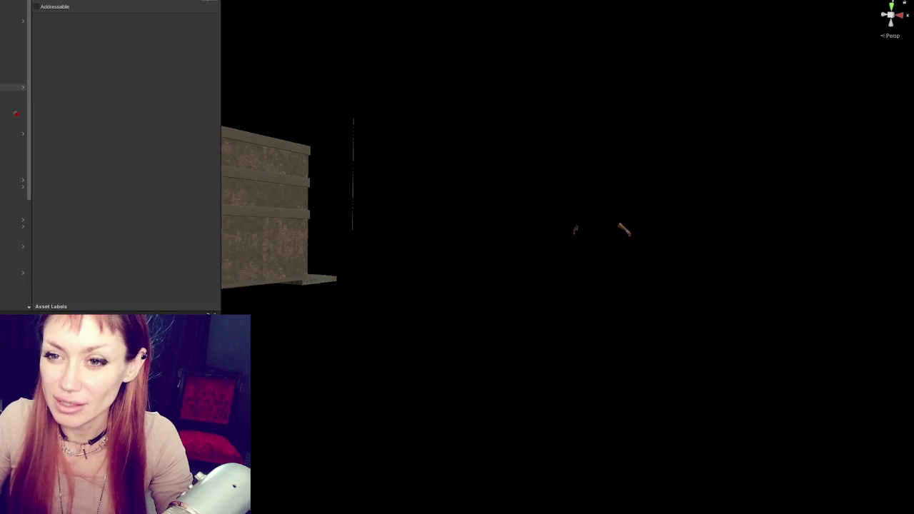
{"action": "scroll", "coordinate": [156, 134], "scroll_direction": "down", "scroll_amount": 5}
{"action": "left_click", "coordinate": [64, 80]}
{"action": "left_click", "coordinate": [56, 72]}
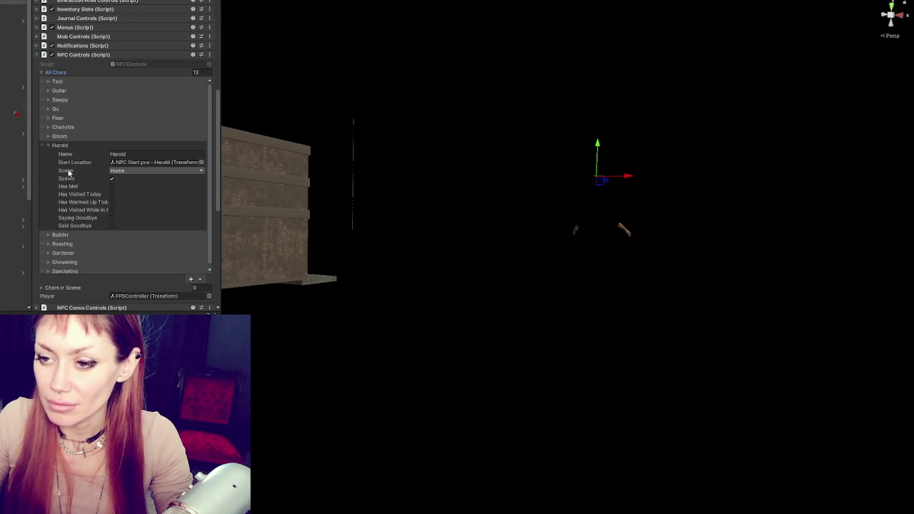
{"action": "left_click", "coordinate": [131, 165]}
{"action": "left_click", "coordinate": [2, 276]}
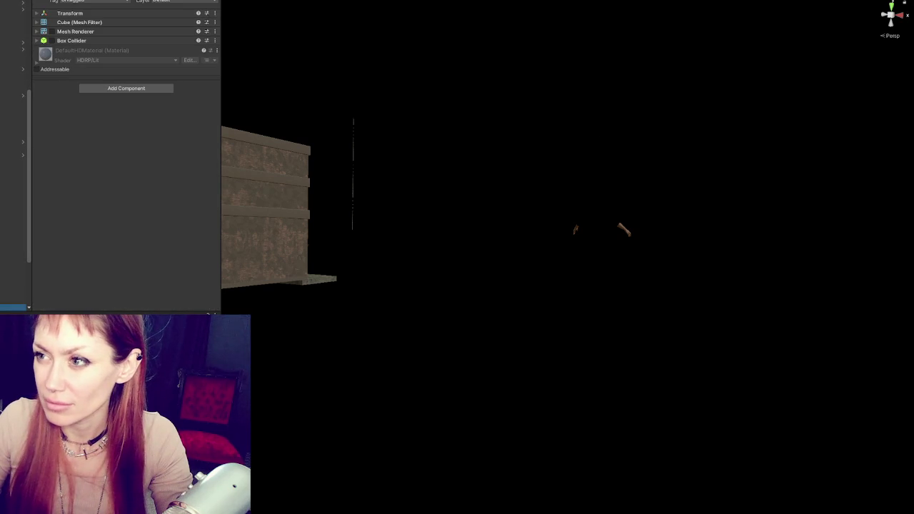
{"action": "key", "text": "f"}
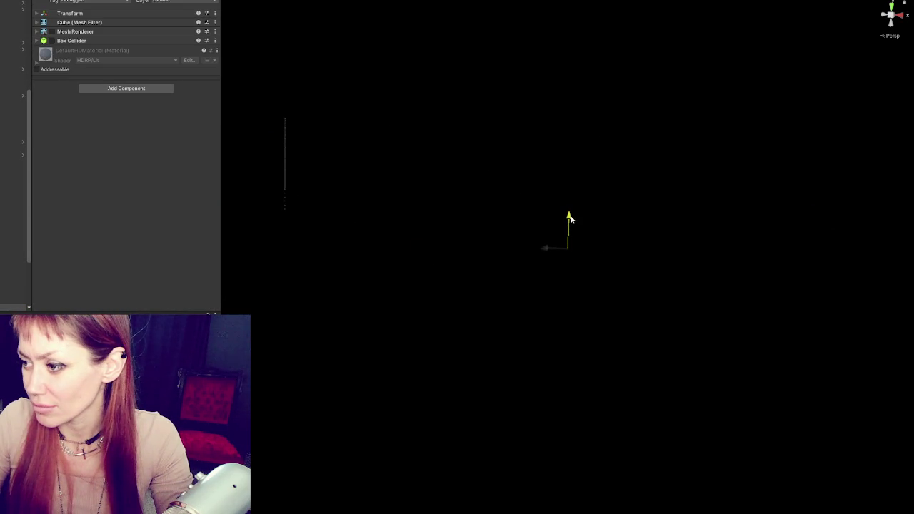
{"action": "left_click", "coordinate": [156, 14]}
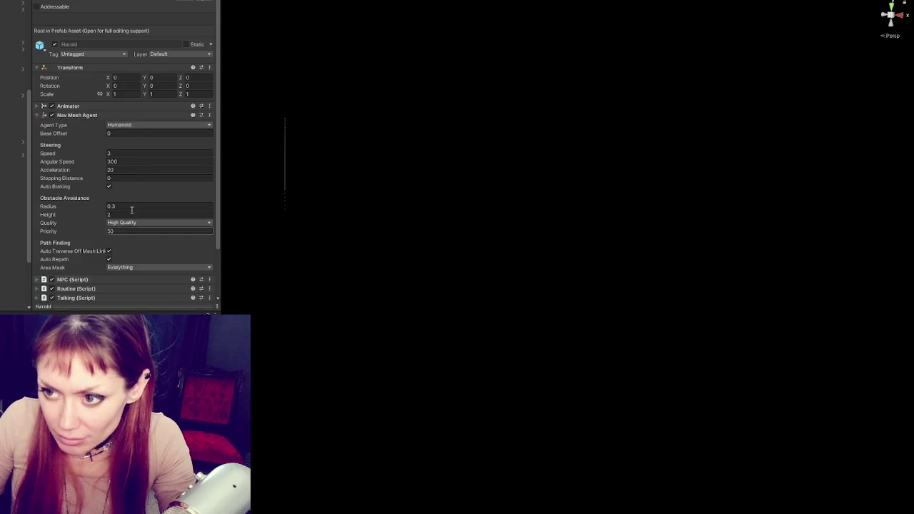
In the Routine script, set the Foraging main routine's destination Y to 2.03.
{"action": "scroll", "coordinate": [122, 137], "scroll_direction": "down", "scroll_amount": 2}
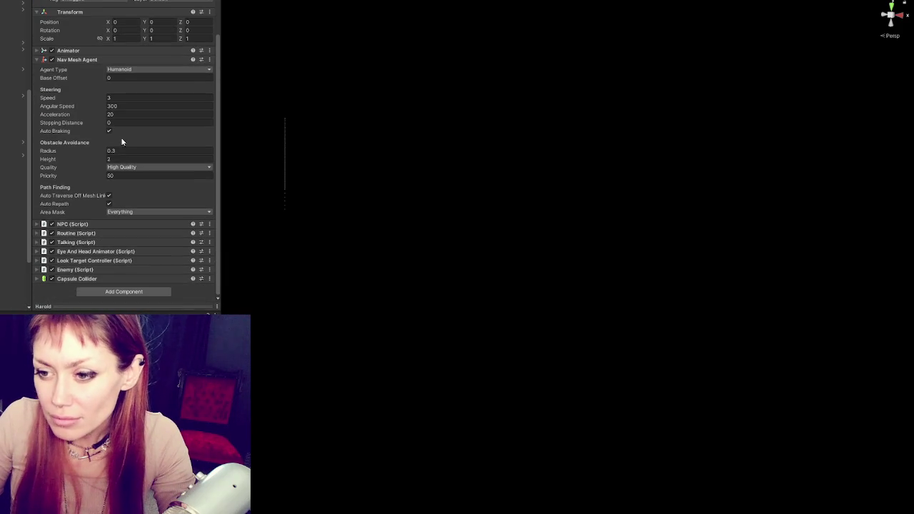
{"action": "left_click", "coordinate": [114, 234]}
{"action": "scroll", "coordinate": [86, 228], "scroll_direction": "down", "scroll_amount": 4}
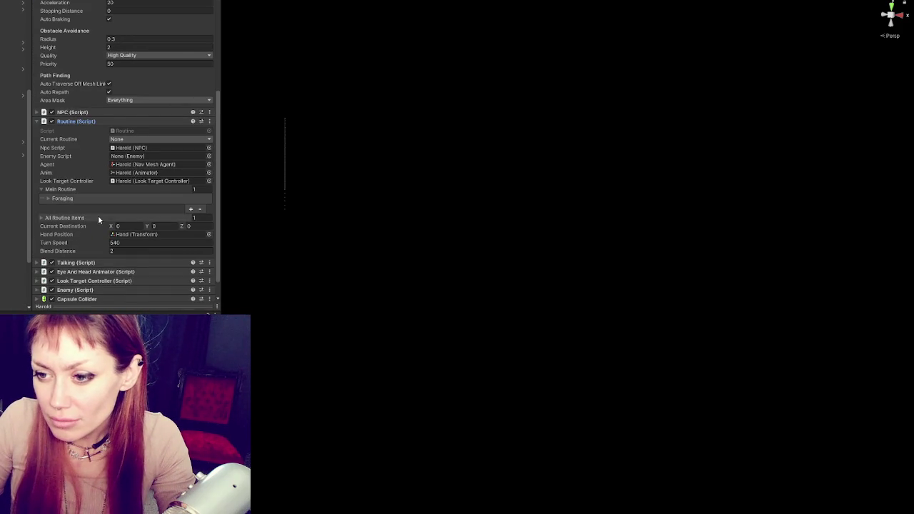
{"action": "left_click", "coordinate": [100, 218]}
{"action": "left_click", "coordinate": [103, 226]}
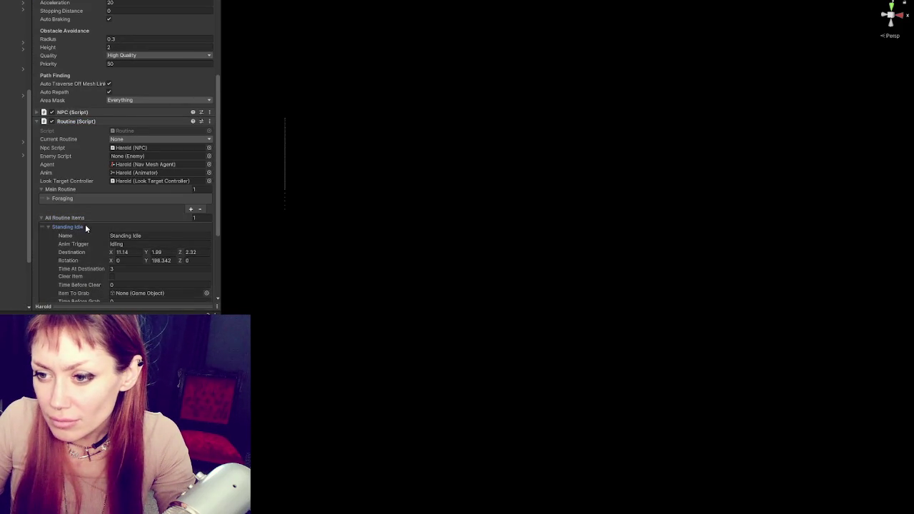
{"action": "left_click", "coordinate": [83, 225]}
{"action": "left_click", "coordinate": [80, 200]}
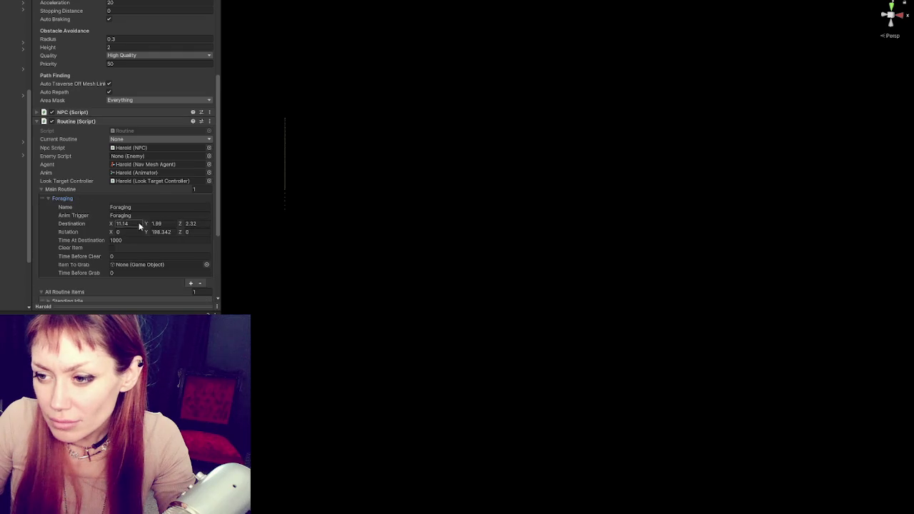
{"action": "left_click", "coordinate": [161, 224]}
{"action": "left_click", "coordinate": [163, 224]}
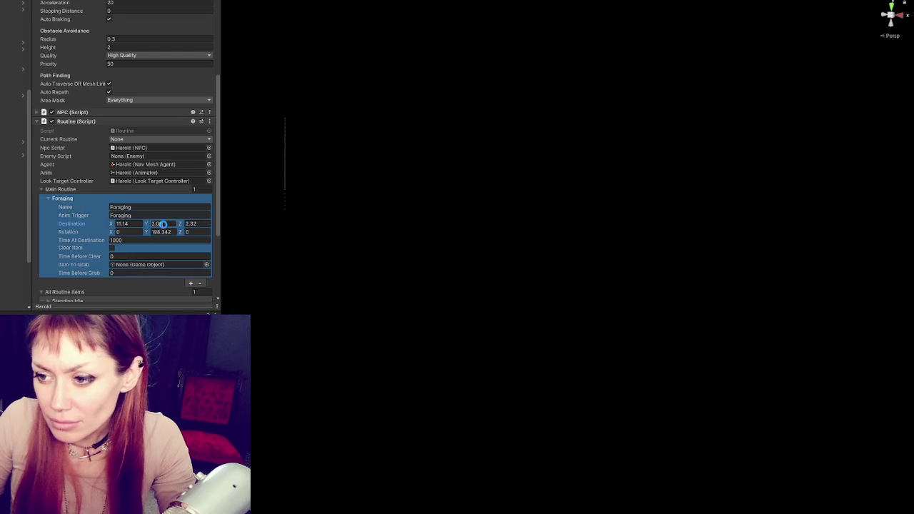
{"action": "left_click", "coordinate": [70, 197]}
{"action": "left_click", "coordinate": [45, 190]}
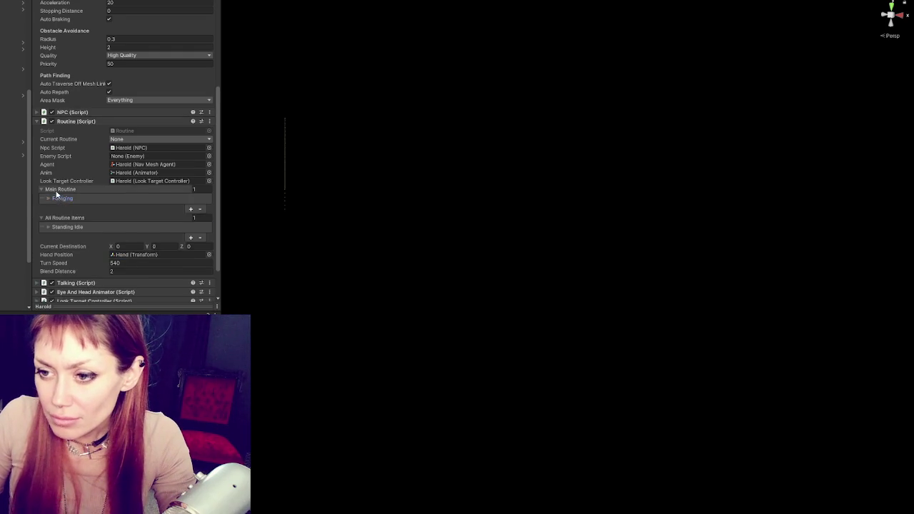
{"action": "left_click", "coordinate": [51, 206]}
{"action": "left_click", "coordinate": [55, 197]}
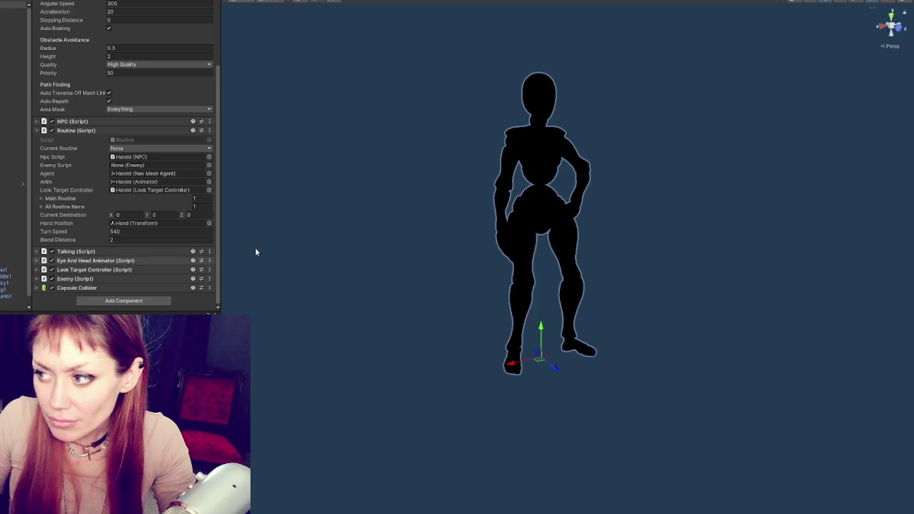
Collapse Nav Mesh Agent and Routine, open Capsule Collider, and raise its centre Y to about 1.07.
{"action": "scroll", "coordinate": [108, 58], "scroll_direction": "up", "scroll_amount": 5}
{"action": "left_click", "coordinate": [71, 56]}
{"action": "left_click", "coordinate": [76, 78]}
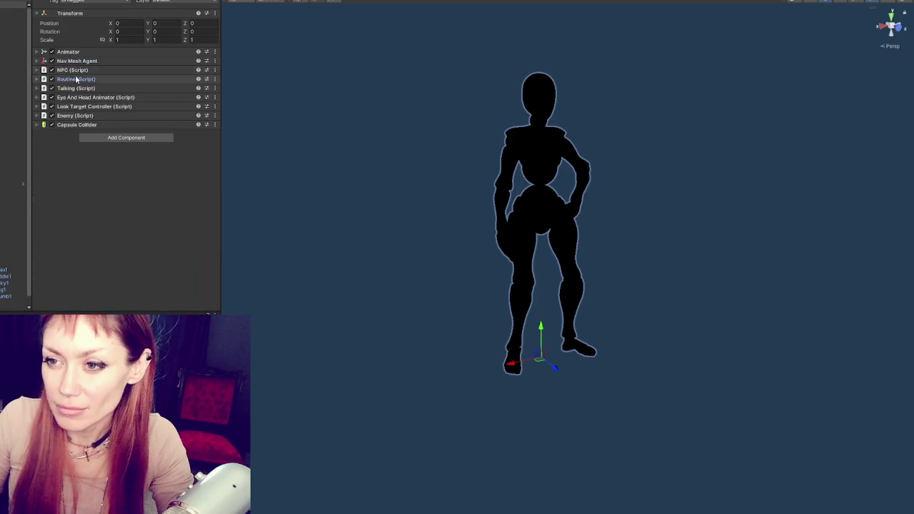
{"action": "left_click", "coordinate": [77, 125]}
{"action": "mouse_move", "coordinate": [443, 207]}
{"action": "left_mouse_down"}
{"action": "mouse_move", "coordinate": [464, 214]}
{"action": "mouse_move", "coordinate": [482, 246]}
{"action": "left_mouse_up"}
{"action": "mouse_move", "coordinate": [150, 172]}
{"action": "left_mouse_down"}
{"action": "mouse_move", "coordinate": [142, 169]}
{"action": "mouse_move", "coordinate": [150, 173]}
{"action": "left_mouse_up"}
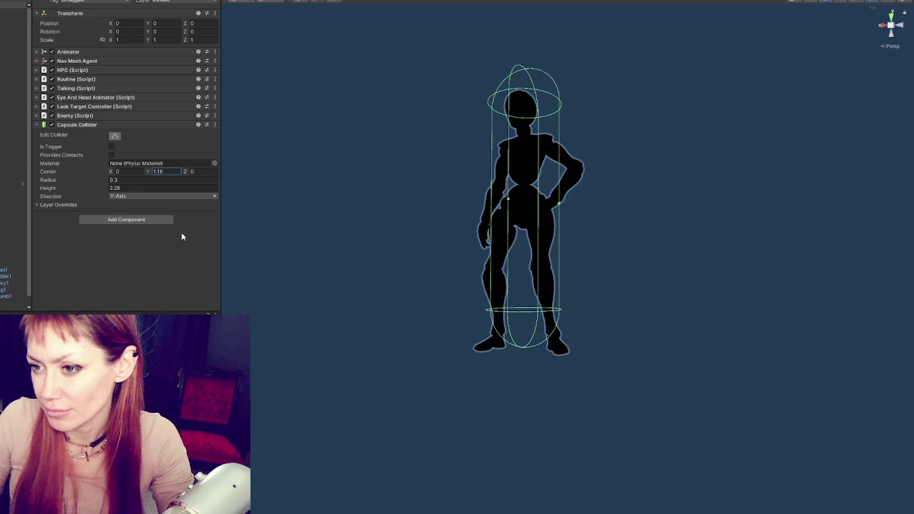
{"action": "type", "text": "0"}
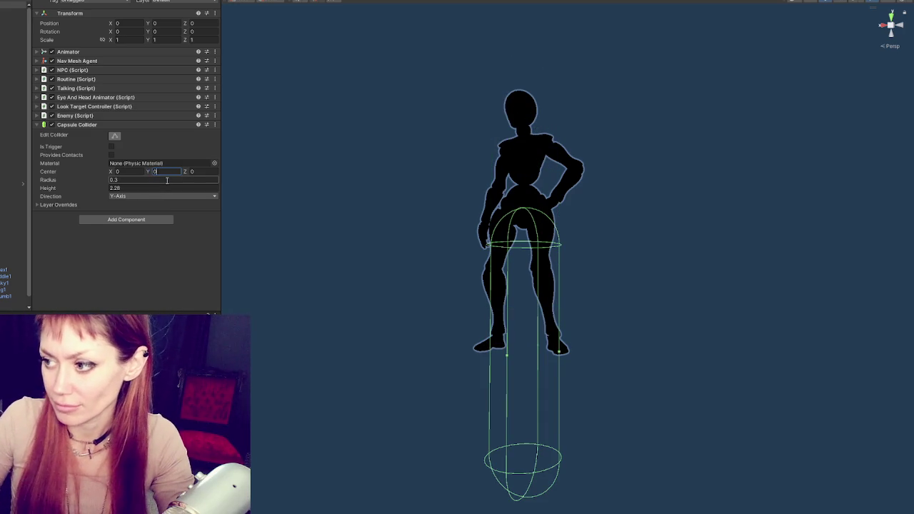
{"action": "mouse_move", "coordinate": [557, 341]}
{"action": "left_mouse_down"}
{"action": "mouse_move", "coordinate": [732, 316]}
{"action": "mouse_move", "coordinate": [550, 322]}
{"action": "left_mouse_up"}
{"action": "scroll", "coordinate": [547, 311], "scroll_direction": "down", "scroll_amount": 3}
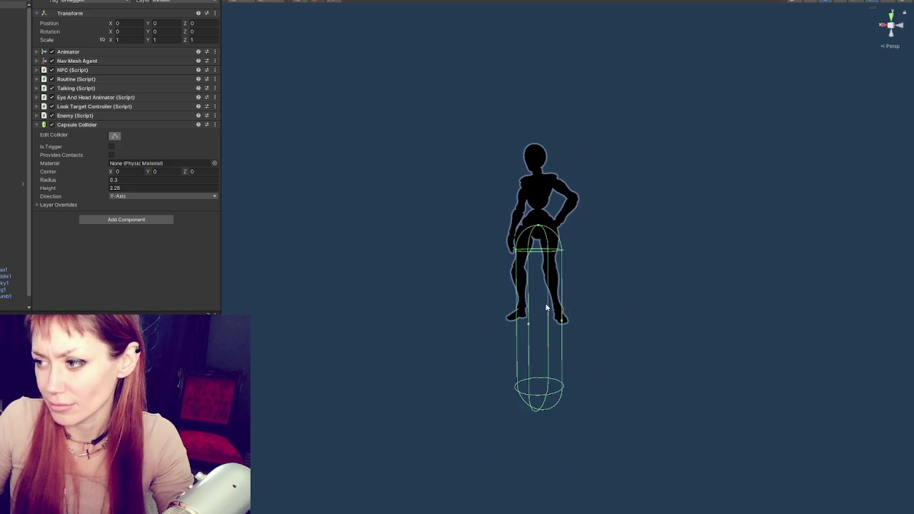
Return from the Smoking prefab to the NPC and enable capsule collider editing.
{"action": "left_click", "coordinate": [14, 11]}
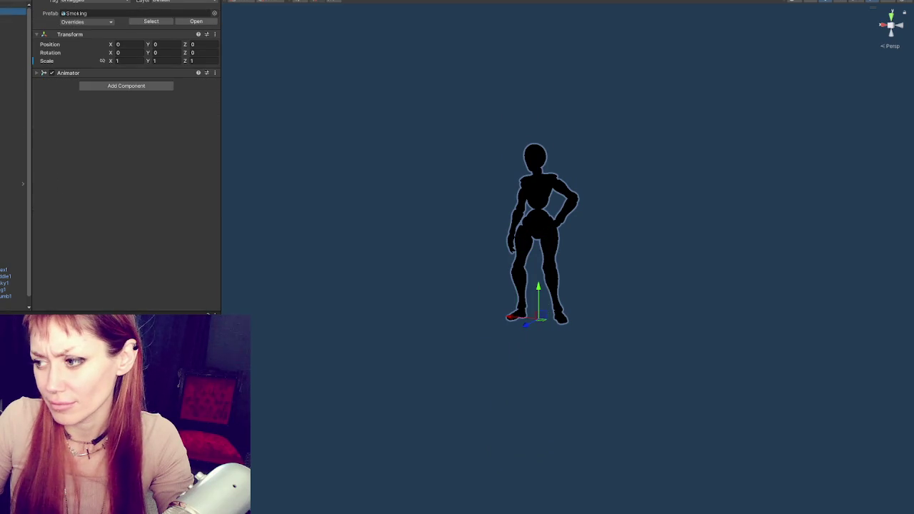
{"action": "scroll", "coordinate": [624, 321], "scroll_direction": "up", "scroll_amount": 3}
{"action": "mouse_move", "coordinate": [624, 320]}
{"action": "left_mouse_down"}
{"action": "mouse_move", "coordinate": [586, 235]}
{"action": "mouse_move", "coordinate": [607, 302]}
{"action": "left_mouse_up"}
{"action": "key", "text": "Up"}
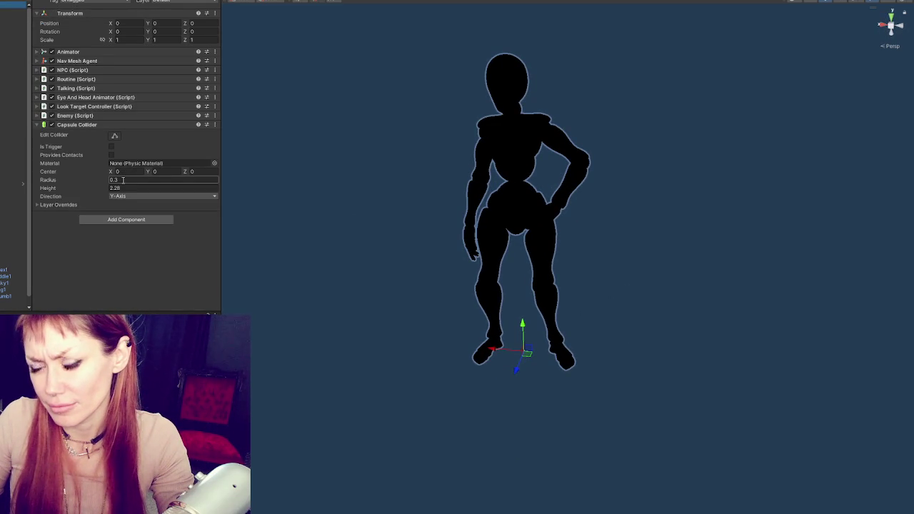
{"action": "left_click", "coordinate": [13, 11]}
{"action": "left_click", "coordinate": [14, 3]}
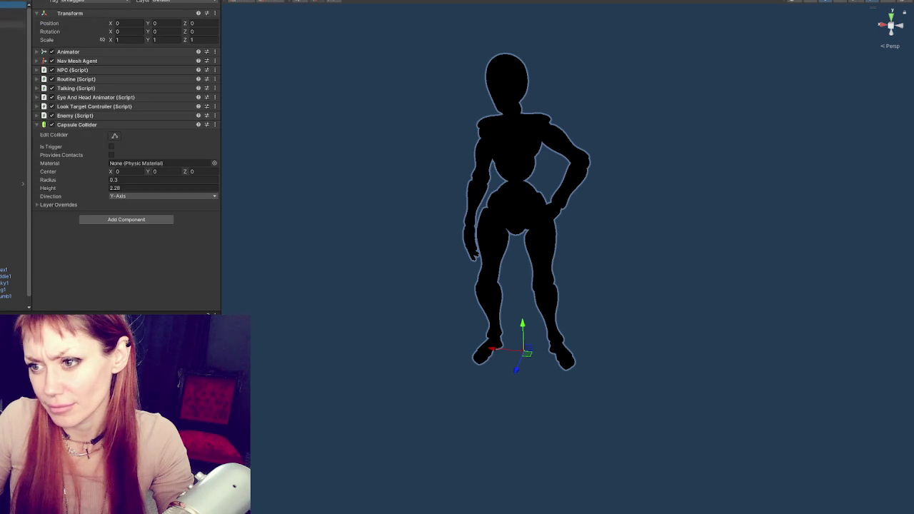
{"action": "left_click", "coordinate": [115, 136]}
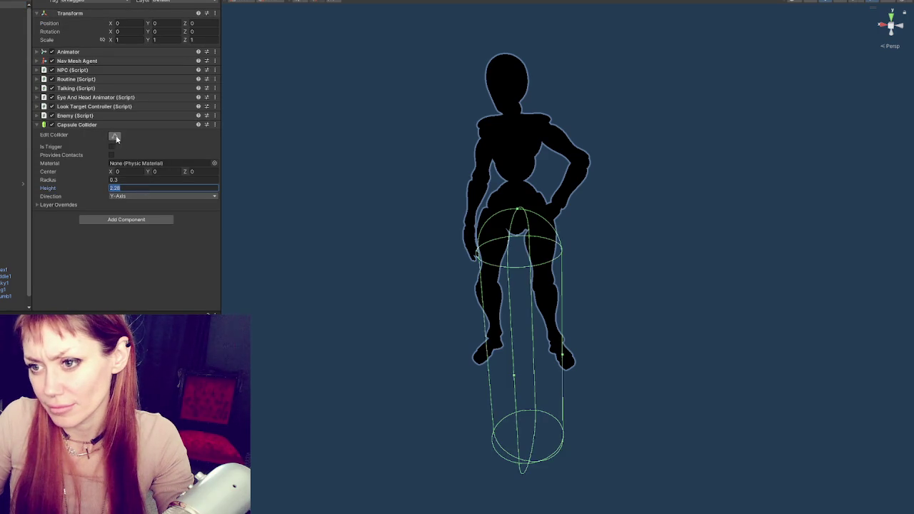
{"action": "mouse_move", "coordinate": [518, 281]}
{"action": "left_mouse_down"}
{"action": "mouse_move", "coordinate": [629, 226]}
{"action": "mouse_move", "coordinate": [412, 190]}
{"action": "mouse_move", "coordinate": [626, 143]}
{"action": "mouse_move", "coordinate": [507, 281]}
{"action": "left_mouse_up"}
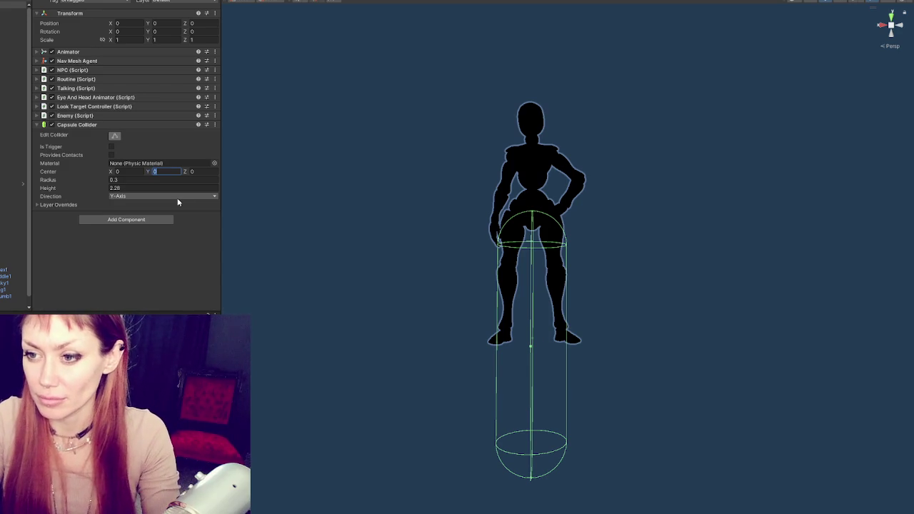
Set the collider centre Y to 1.1 and height to 2.2, then check the capsule.
{"action": "type", "text": "1"}
{"action": "type", "text": ".1"}
{"action": "left_click", "coordinate": [118, 187]}
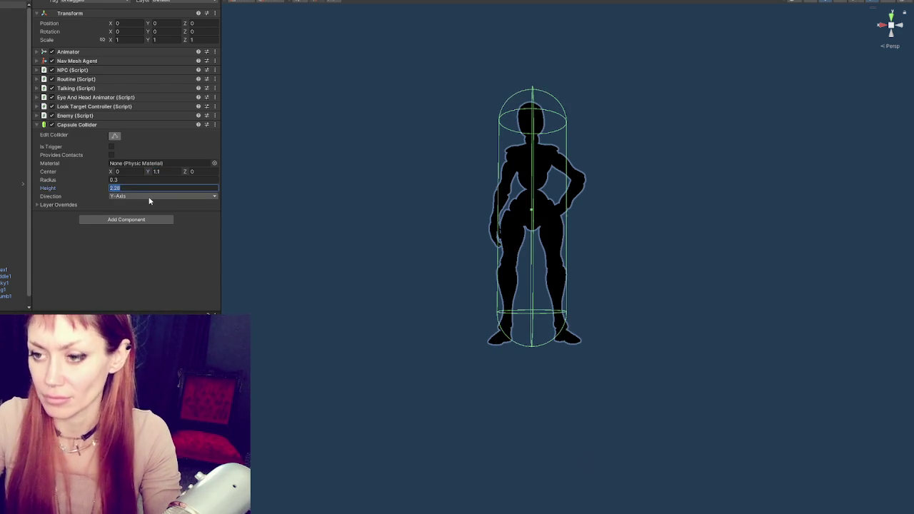
{"action": "type", "text": "2.2"}
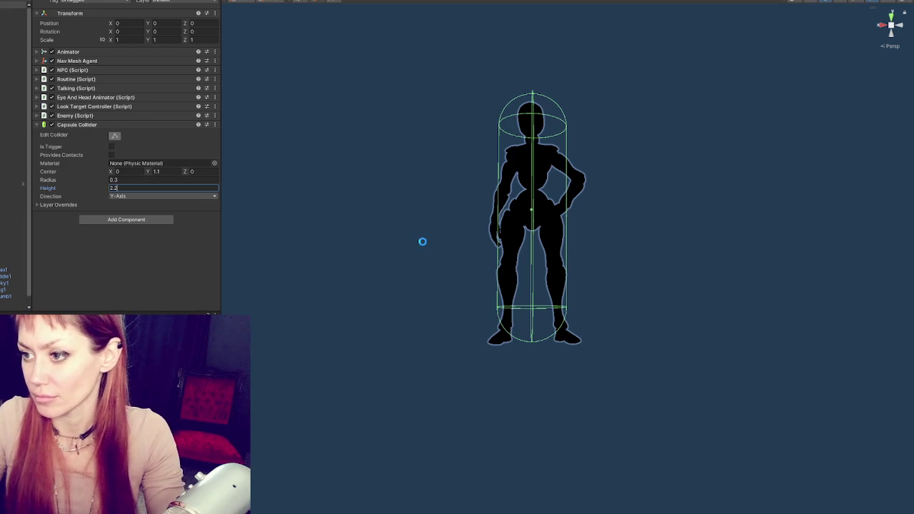
{"action": "left_click_drag", "start_coordinate": [461, 226], "coordinate": [484, 247]}
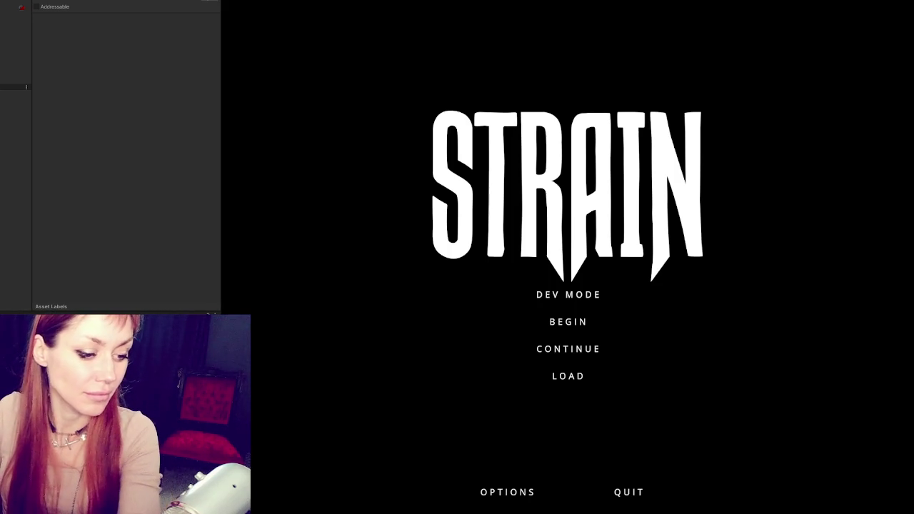
Begin a new game, widen the Game view, back away from the approaching mannequin, and open the menu.
{"action": "left_click", "coordinate": [581, 321]}
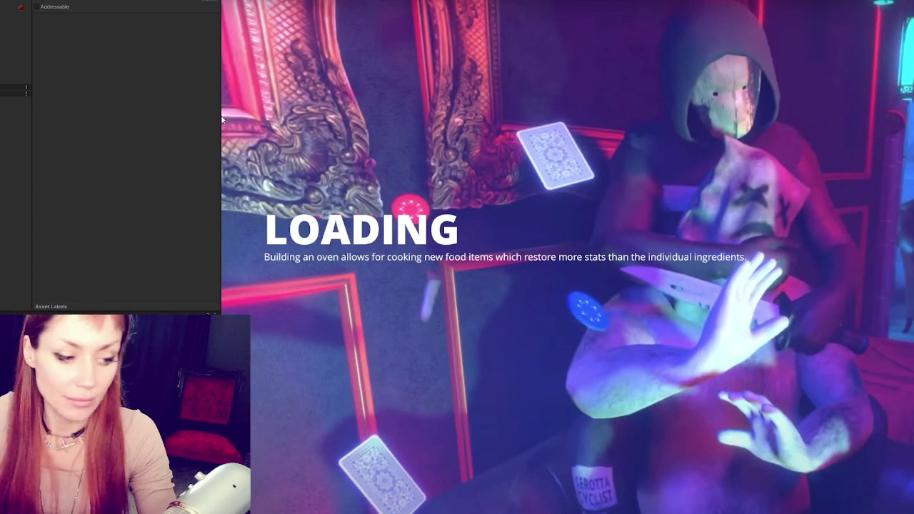
{"action": "left_click_drag", "start_coordinate": [222, 120], "coordinate": [74, 116]}
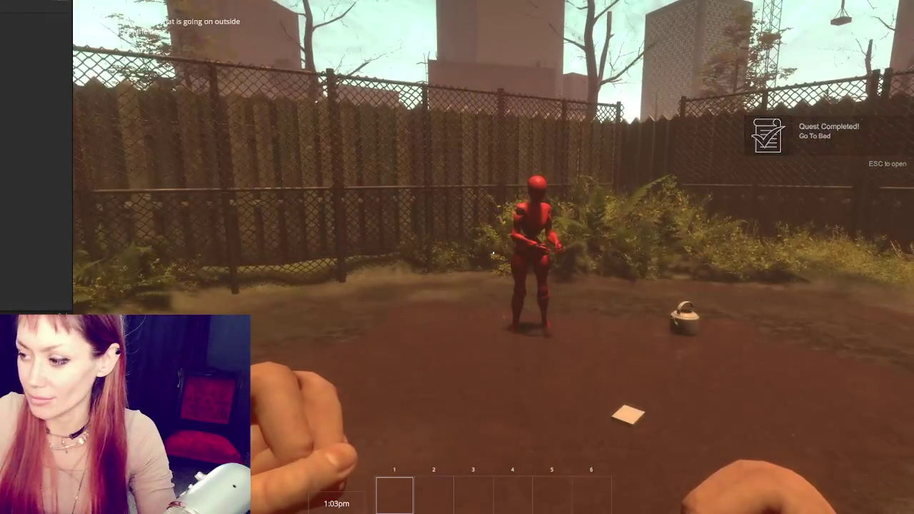
{"action": "key", "text": "s"}
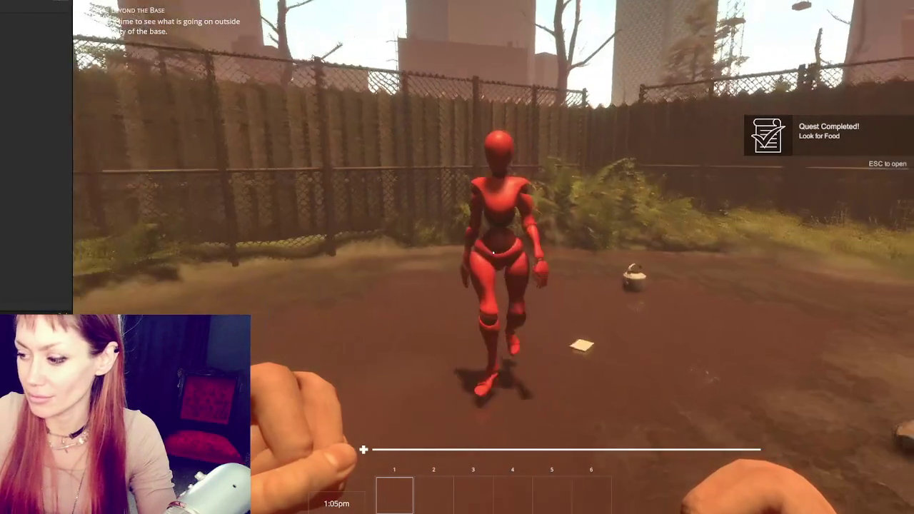
{"action": "key", "text": "s"}
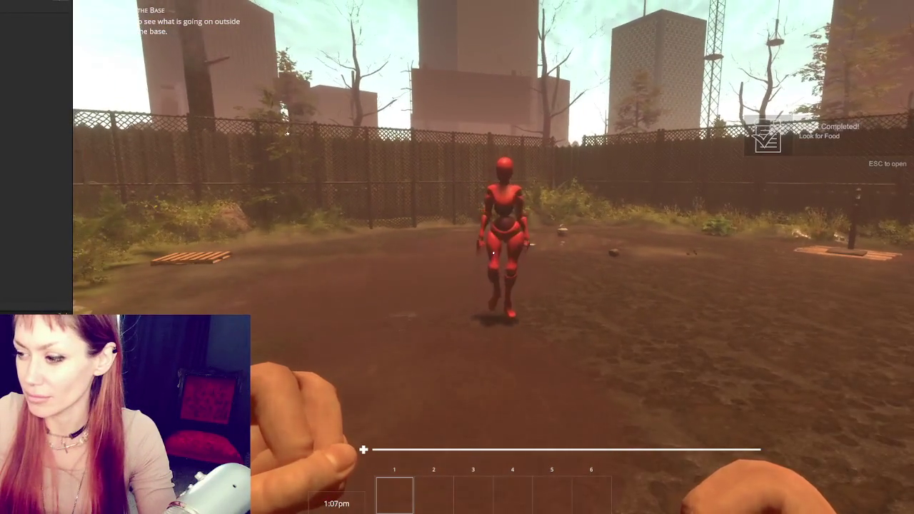
{"action": "key", "text": "Escape"}
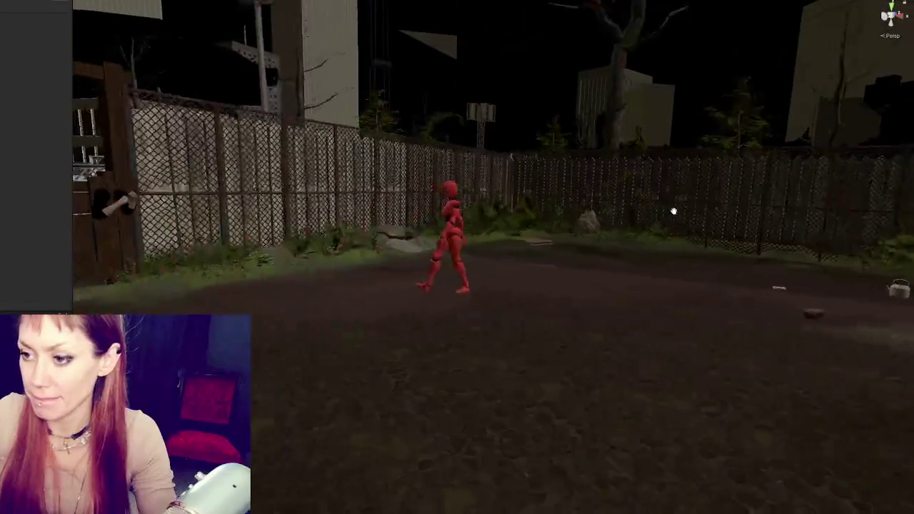
Select the player's Body mesh by the fence, frame it for a close look, then hide it.
{"action": "left_click", "coordinate": [257, 219]}
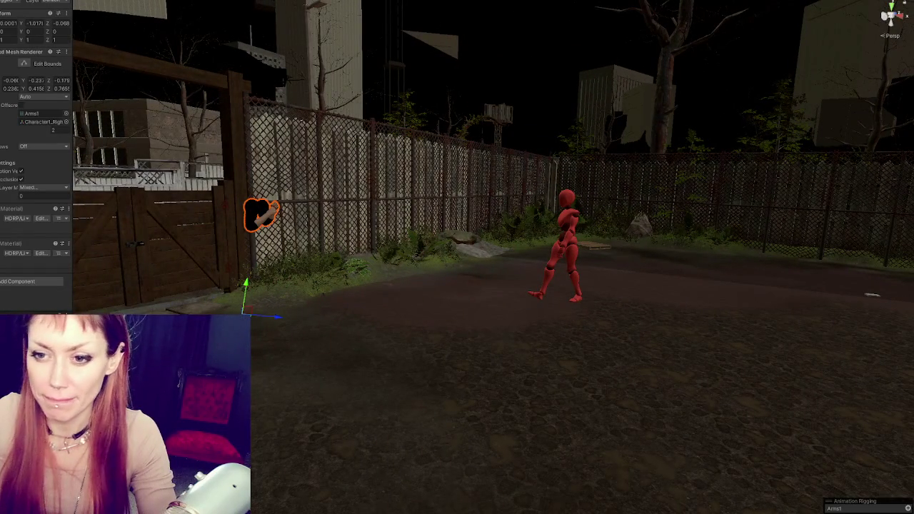
{"action": "left_click", "coordinate": [263, 212]}
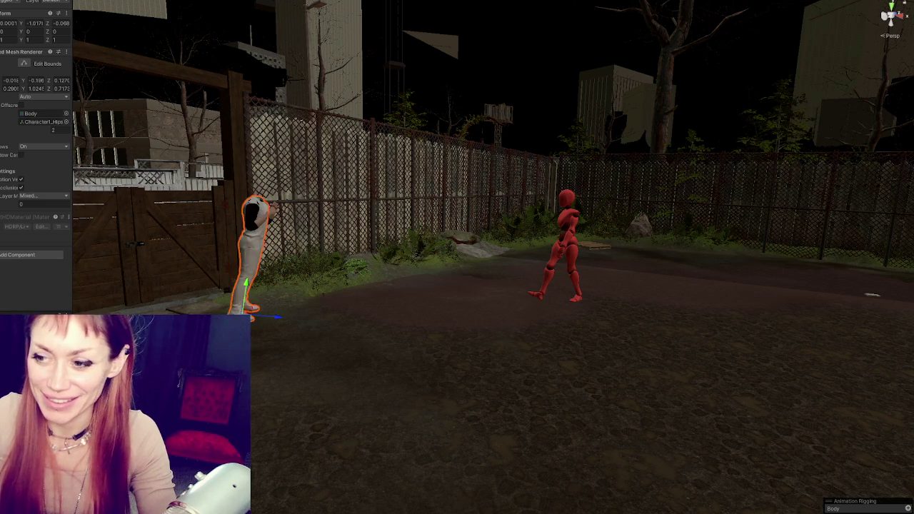
{"action": "key", "text": "f"}
{"action": "key", "text": "w"}
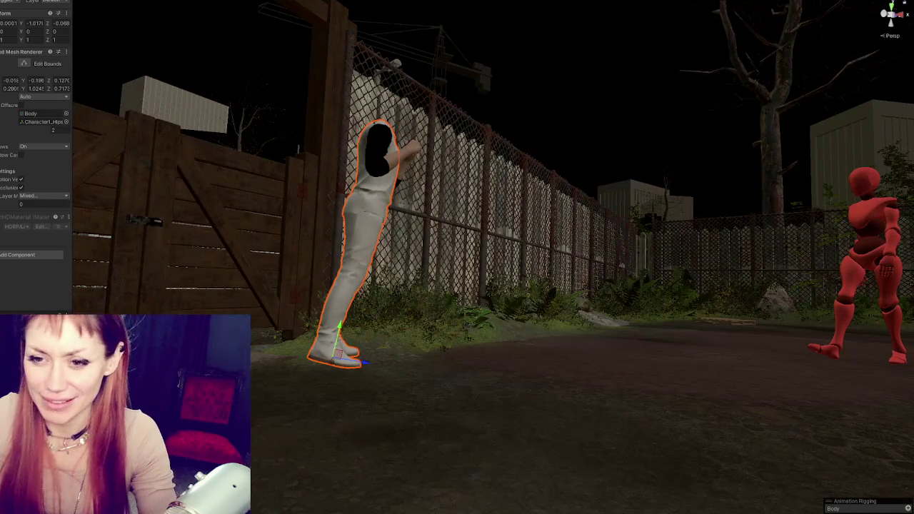
{"action": "key", "text": "h"}
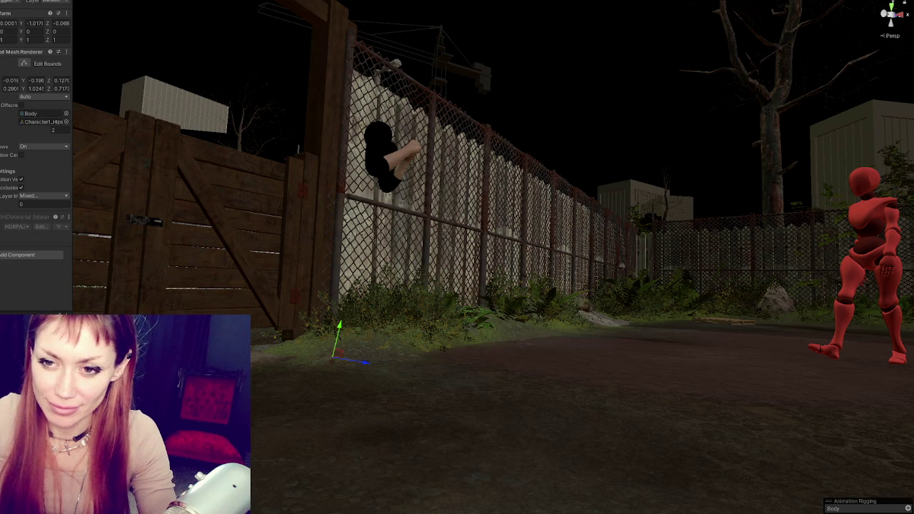
Select and unhide Player (1) by the fence, view it up close, then enter Play mode.
{"action": "left_click", "coordinate": [343, 368]}
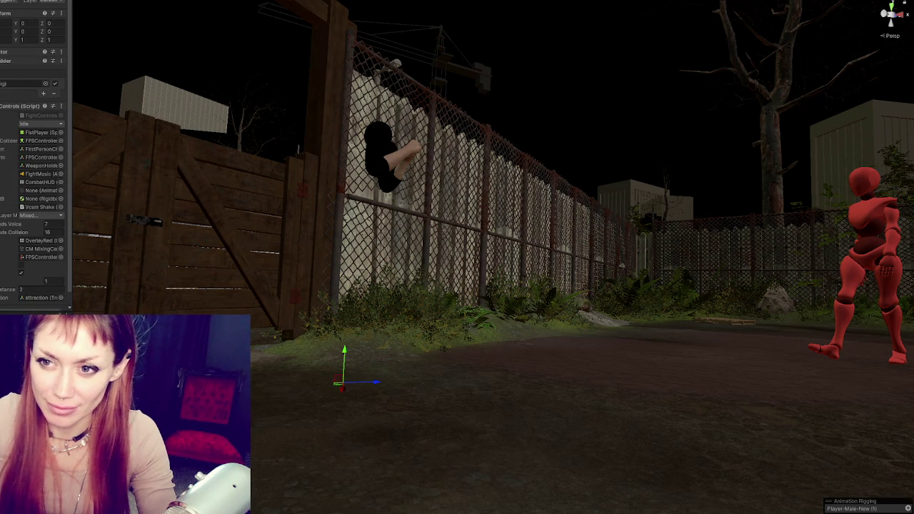
{"action": "left_click", "coordinate": [343, 368]}
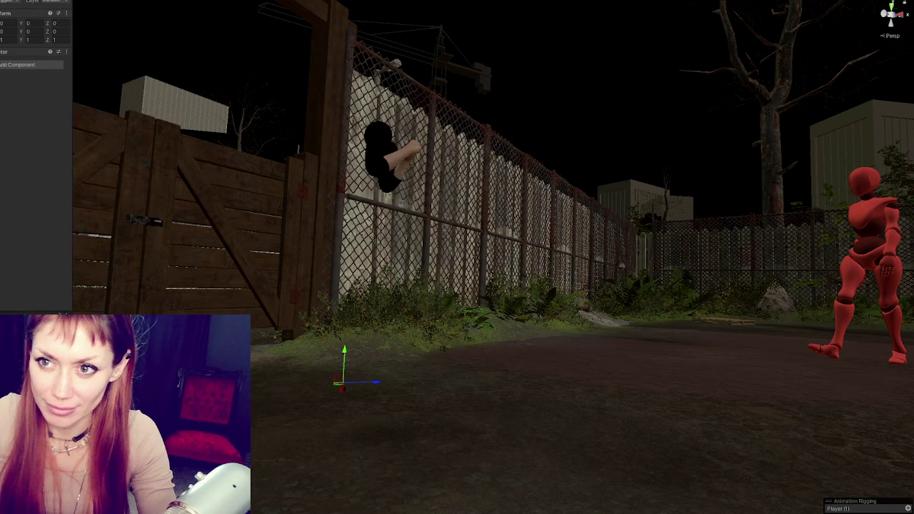
{"action": "key", "text": "h"}
{"action": "mouse_move", "coordinate": [500, 257]}
{"action": "left_mouse_down"}
{"action": "mouse_move", "coordinate": [495, 286]}
{"action": "mouse_move", "coordinate": [536, 294]}
{"action": "mouse_move", "coordinate": [492, 298]}
{"action": "mouse_move", "coordinate": [586, 285]}
{"action": "mouse_move", "coordinate": [593, 299]}
{"action": "mouse_move", "coordinate": [523, 296]}
{"action": "mouse_move", "coordinate": [544, 290]}
{"action": "left_mouse_up"}
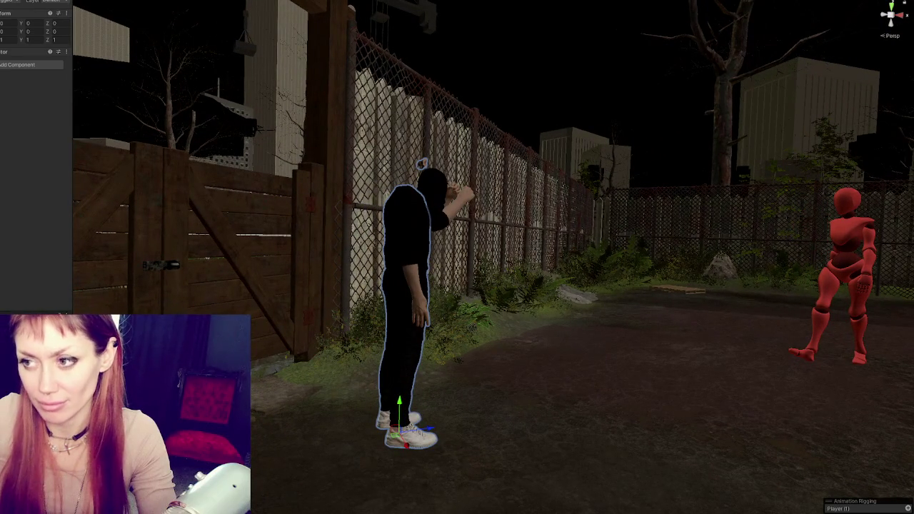
{"action": "key", "text": "ctrl+p"}
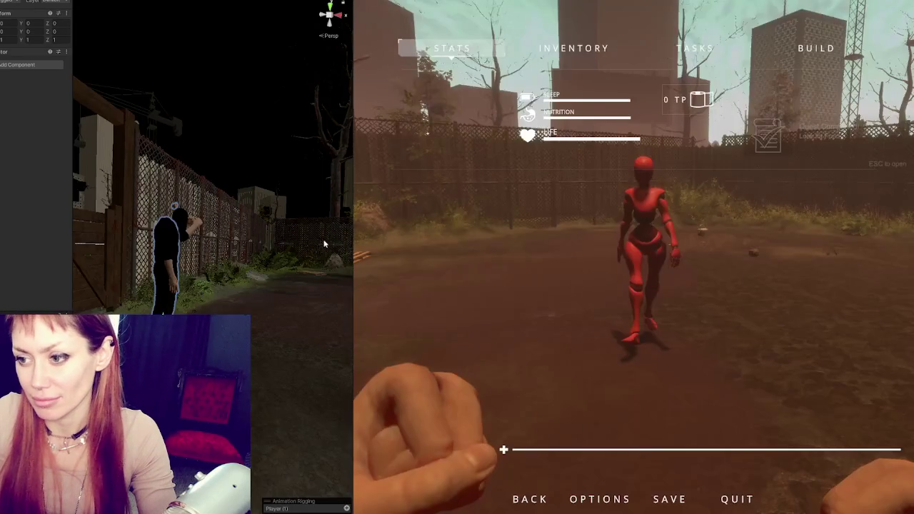
Resume play, face the fence, and throw eight punches at the red mannequin.
{"action": "key", "text": "Escape"}
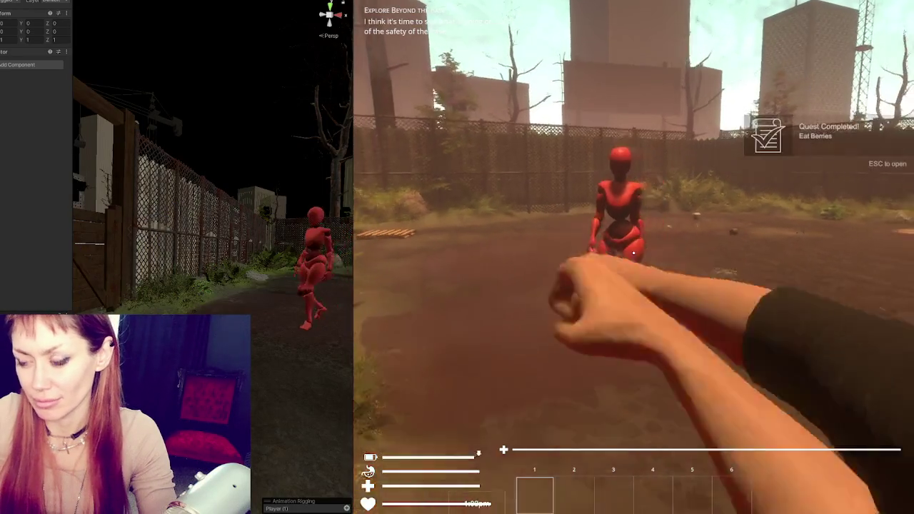
{"action": "key", "text": "w"}
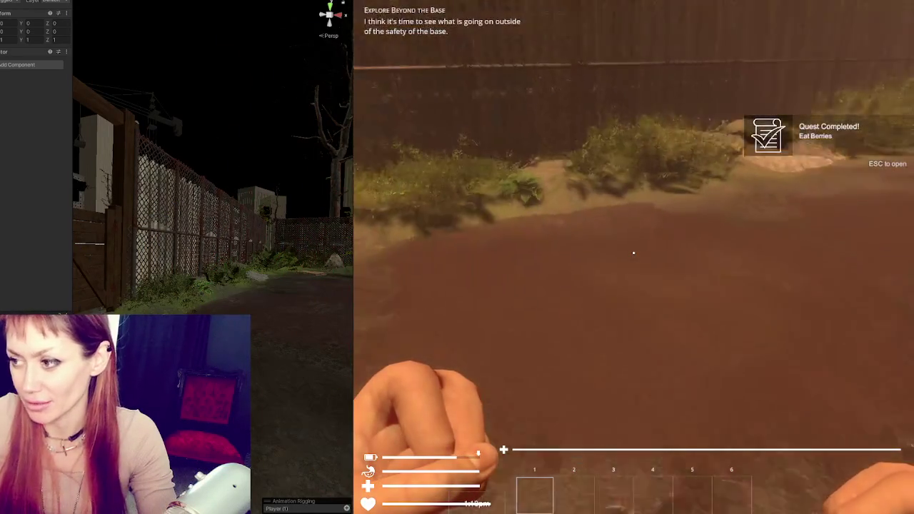
{"action": "key", "text": "w"}
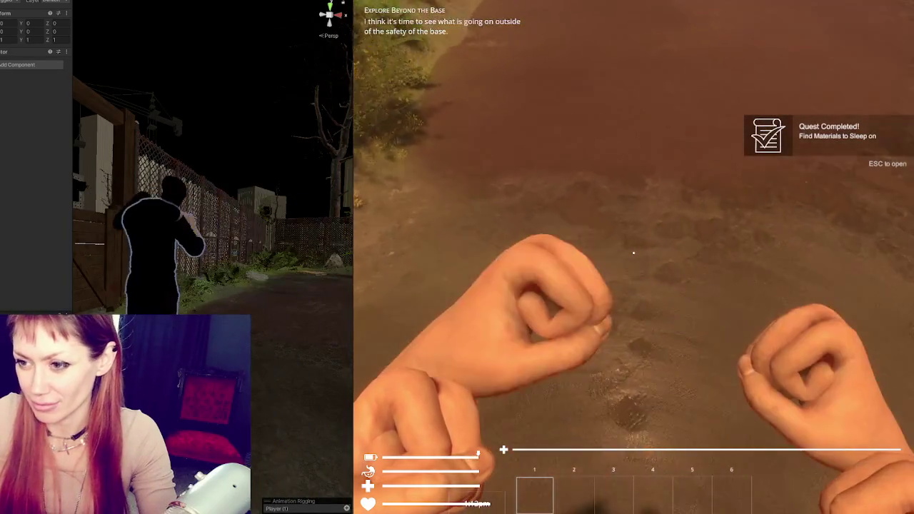
{"action": "left_click", "coordinate": [633, 252]}
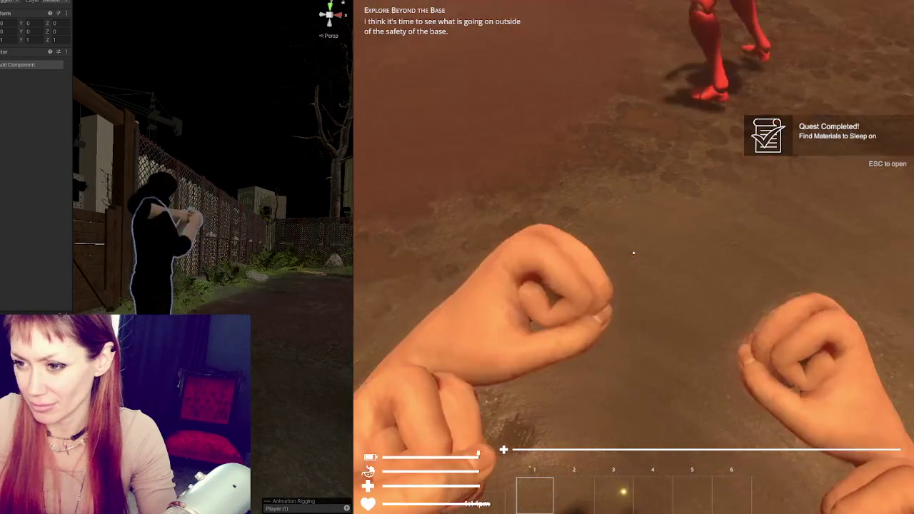
{"action": "left_click", "coordinate": [633, 252]}
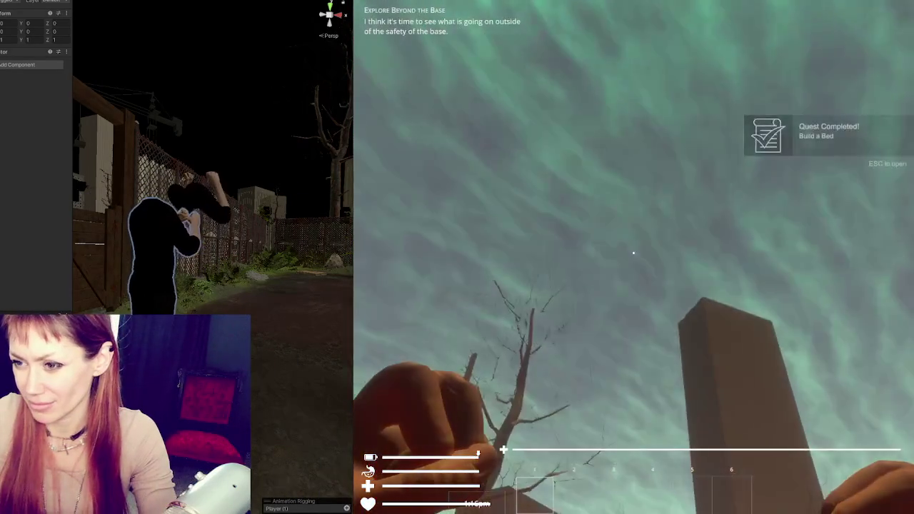
{"action": "left_click", "coordinate": [633, 252]}
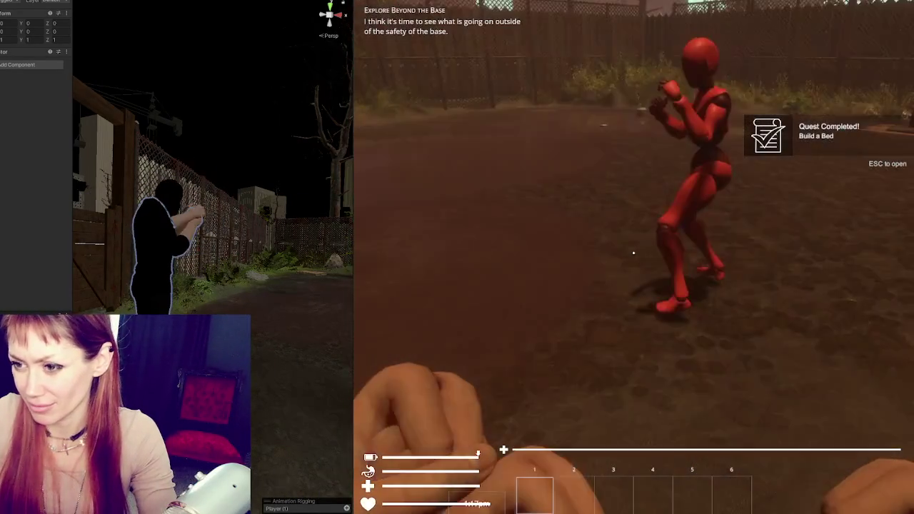
{"action": "left_click", "coordinate": [633, 252]}
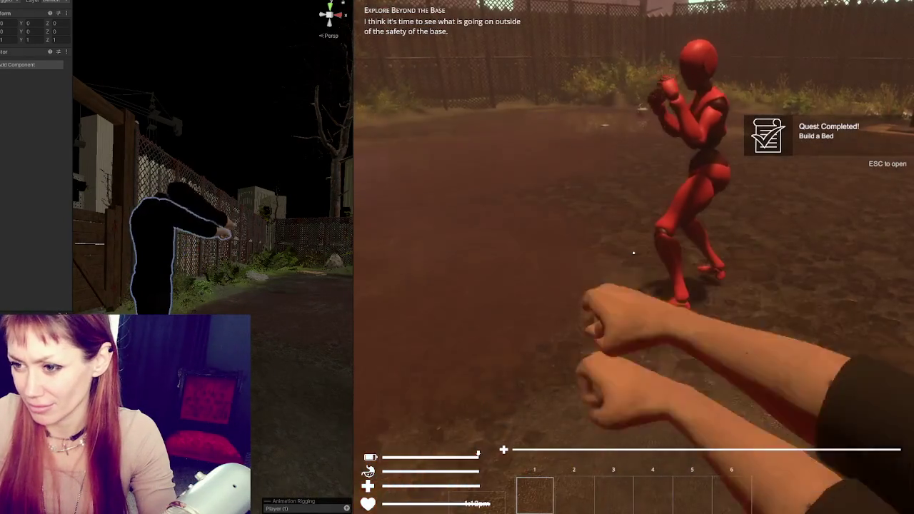
{"action": "left_click", "coordinate": [633, 252]}
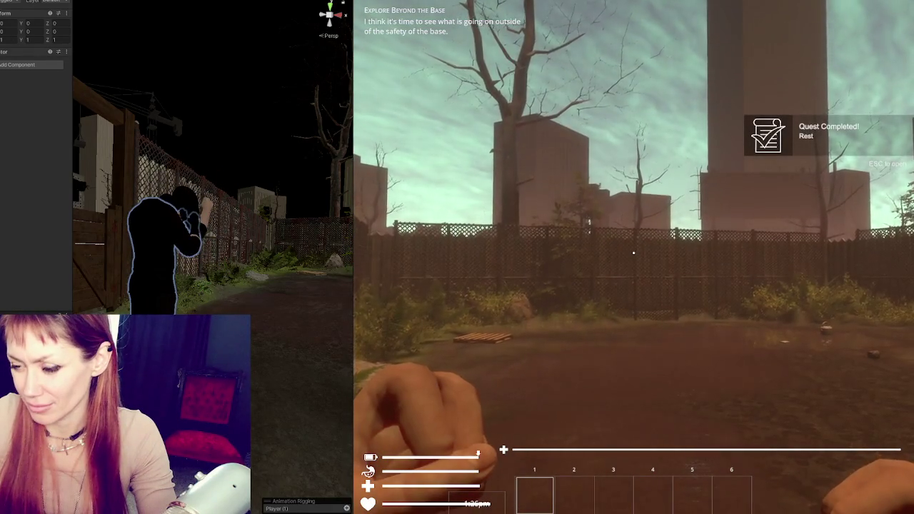
{"action": "left_click", "coordinate": [633, 252]}
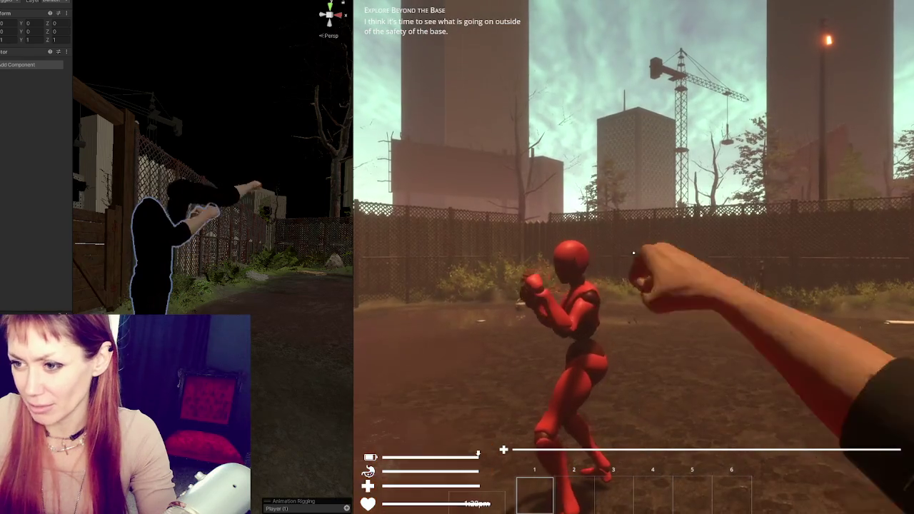
{"action": "left_click", "coordinate": [633, 253]}
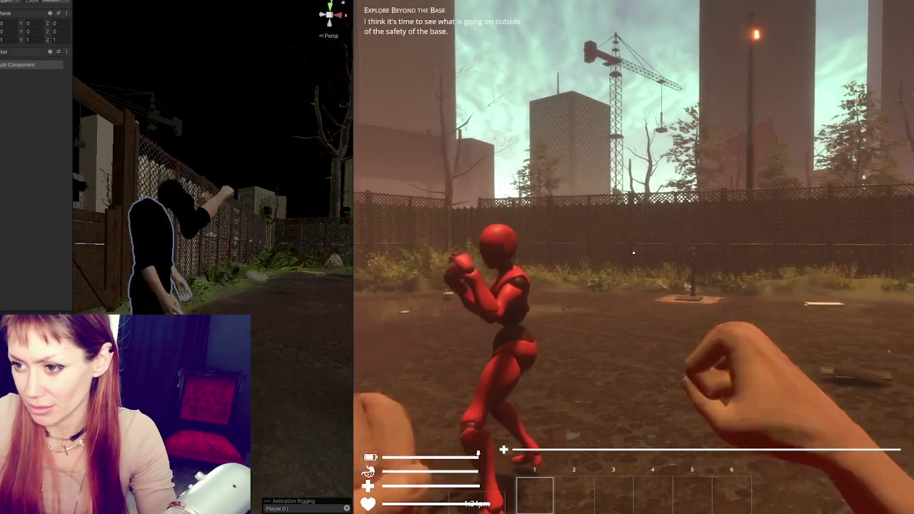
{"action": "left_click", "coordinate": [634, 252]}
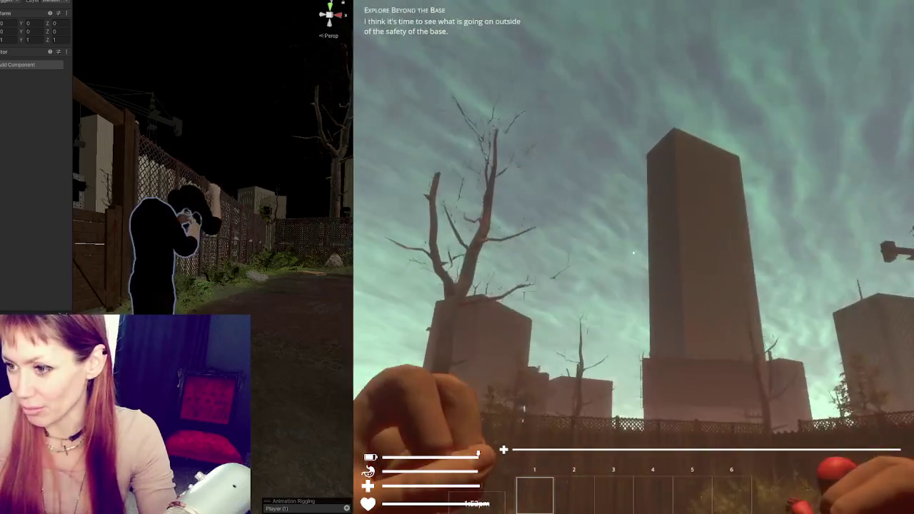
Throw four more left and right punches, then pause to show the stats menu.
{"action": "left_click", "coordinate": [632, 253]}
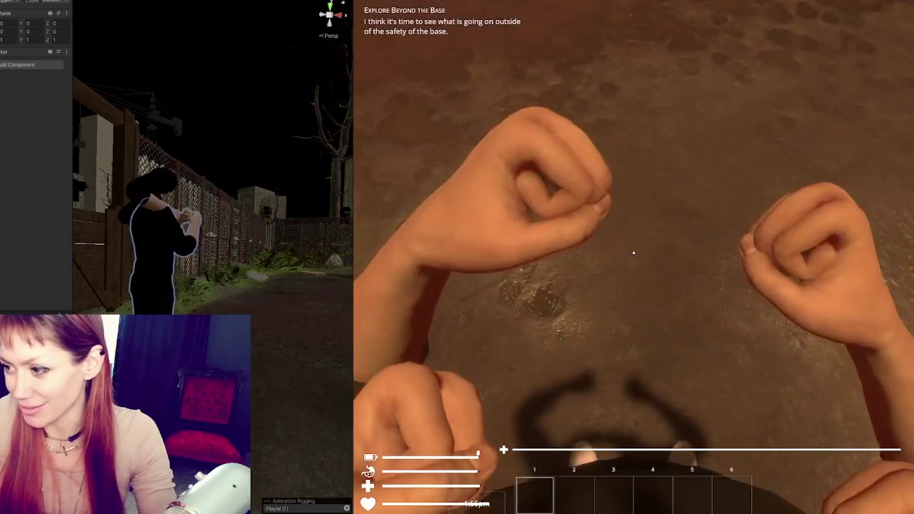
{"action": "left_click", "coordinate": [634, 248]}
{"action": "left_click", "coordinate": [632, 253]}
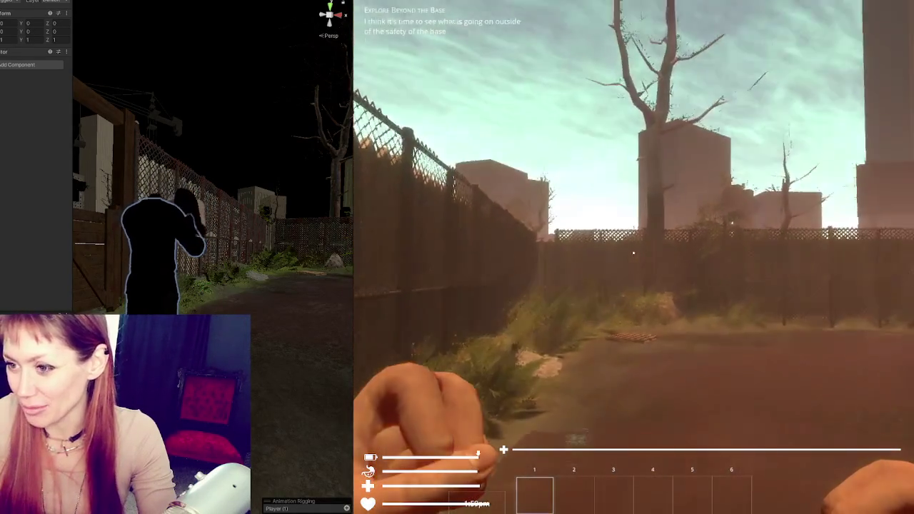
{"action": "left_click", "coordinate": [632, 252]}
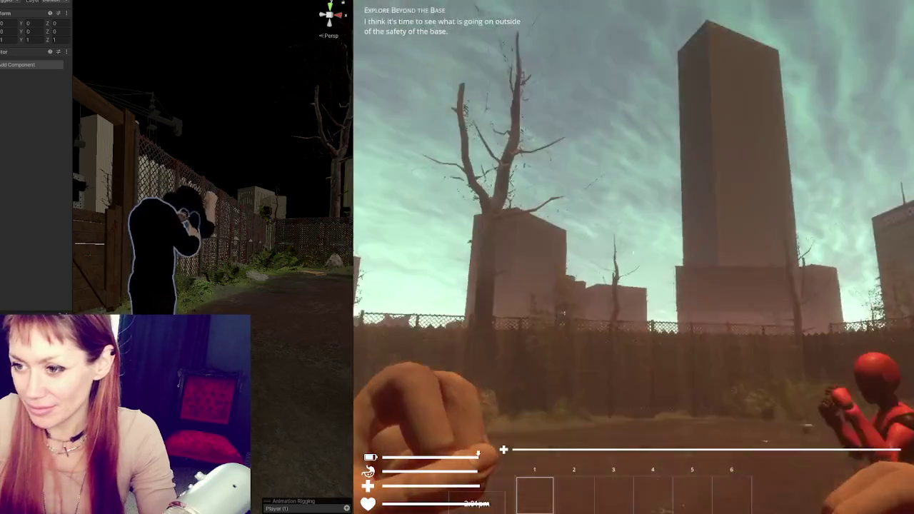
{"action": "key", "text": "Escape"}
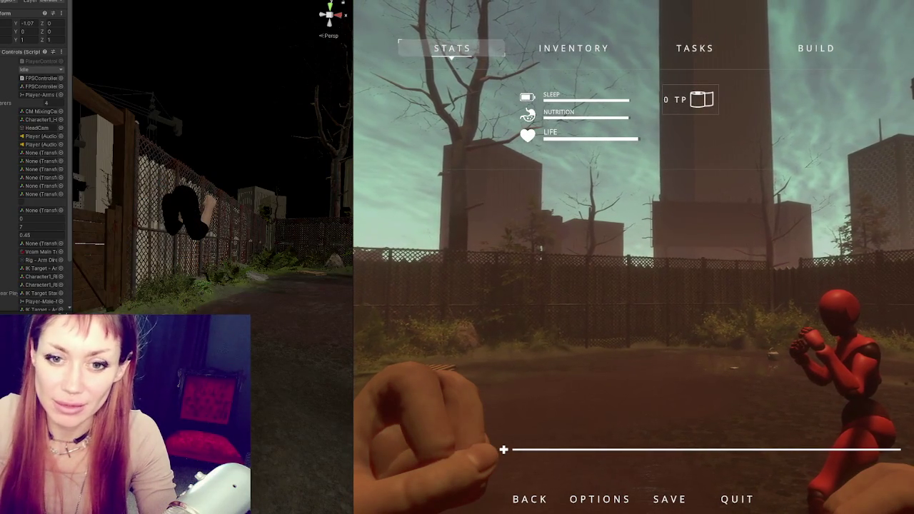
Walk up to the red mannequin, pause, and expand and widen the Enemy script's combat settings.
{"action": "key", "text": "Escape"}
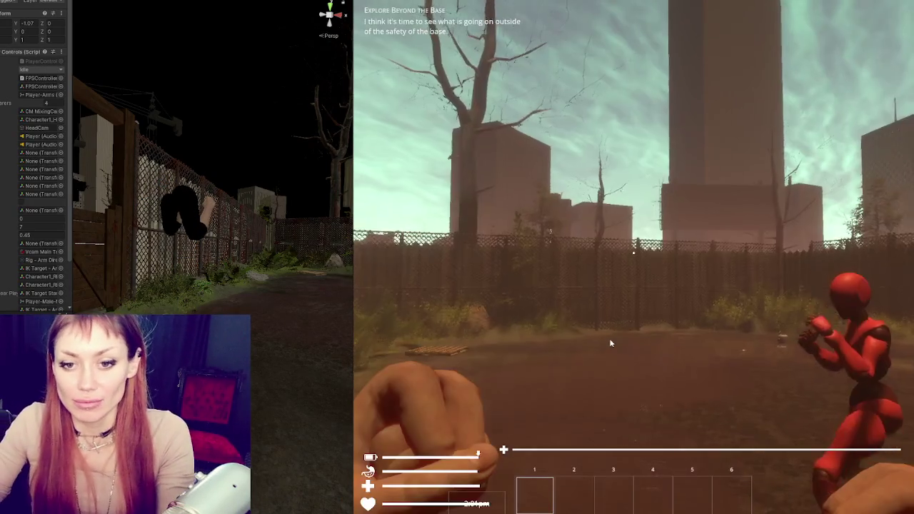
{"action": "left_click", "coordinate": [633, 252]}
{"action": "key", "text": "w"}
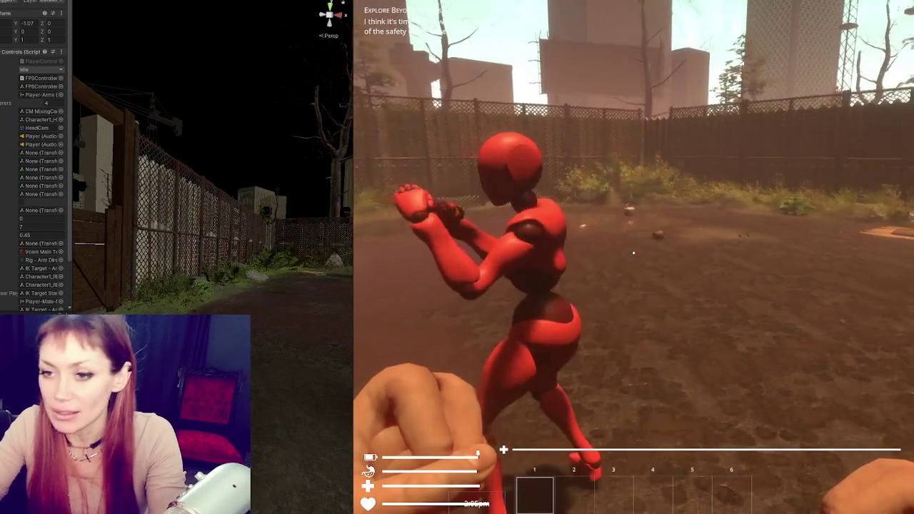
{"action": "key", "text": "Escape"}
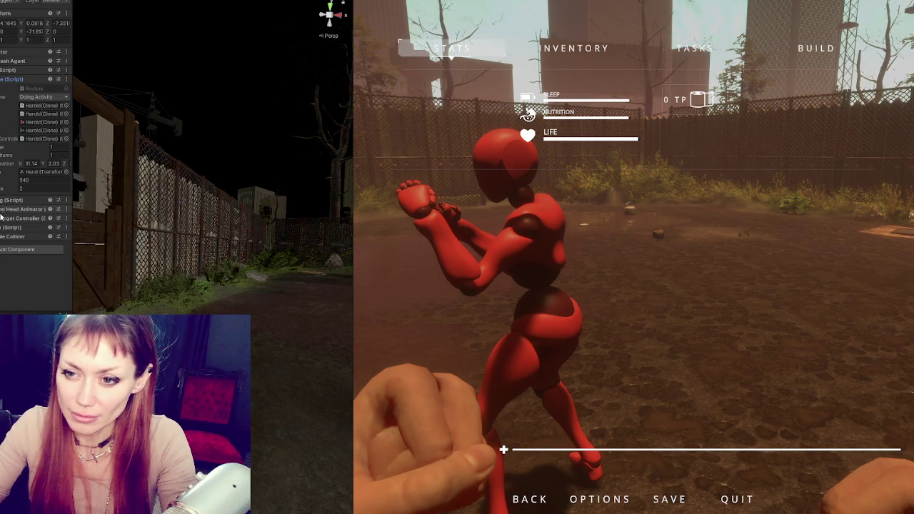
{"action": "left_click", "coordinate": [2, 227]}
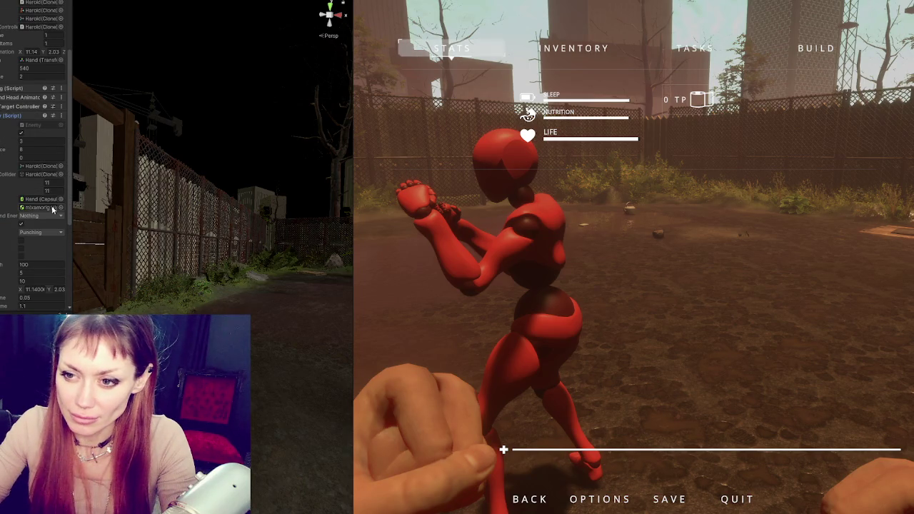
{"action": "left_click_drag", "start_coordinate": [71, 214], "coordinate": [118, 217]}
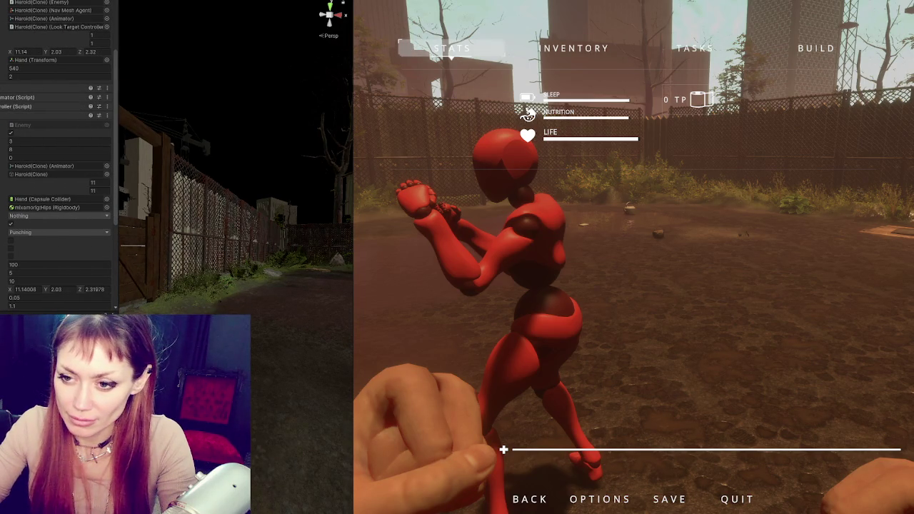
Punch the mannequin so its health drops to about 84.9, then pause for the stats.
{"action": "key", "text": "Escape"}
{"action": "left_click", "coordinate": [669, 280]}
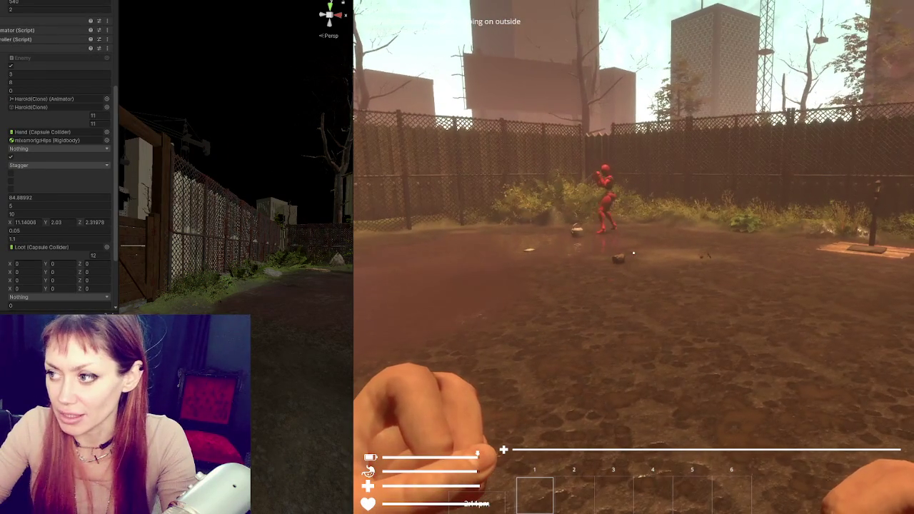
{"action": "key", "text": "Escape"}
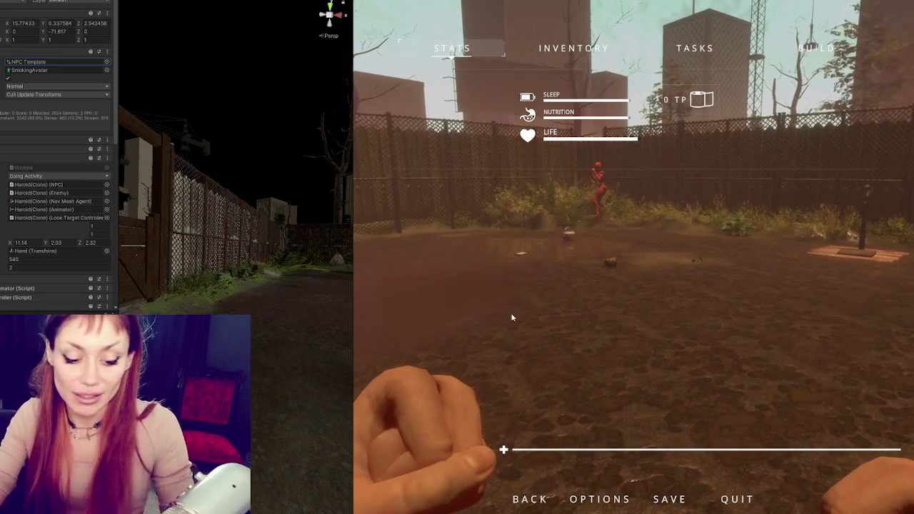
Throw three punches, pick up the Scrap Wood plank and a rock, then pause again.
{"action": "key", "text": "Escape"}
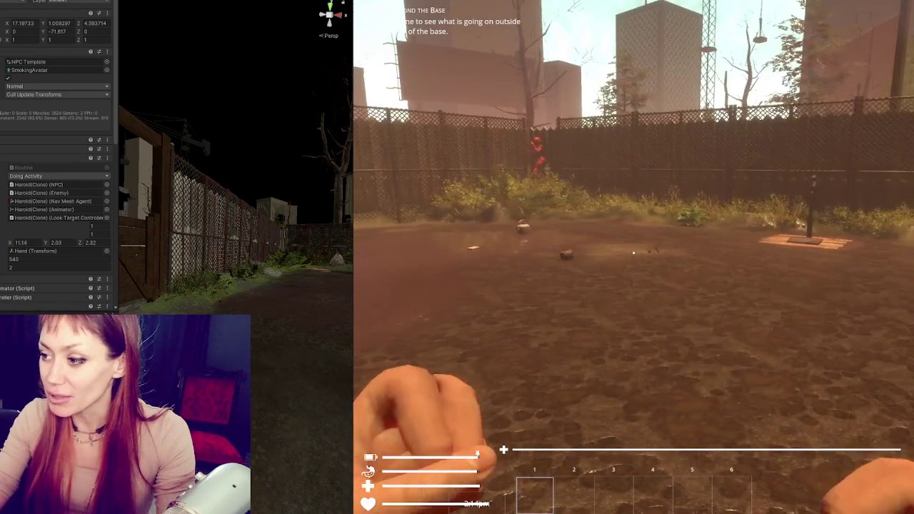
{"action": "left_click", "coordinate": [633, 252]}
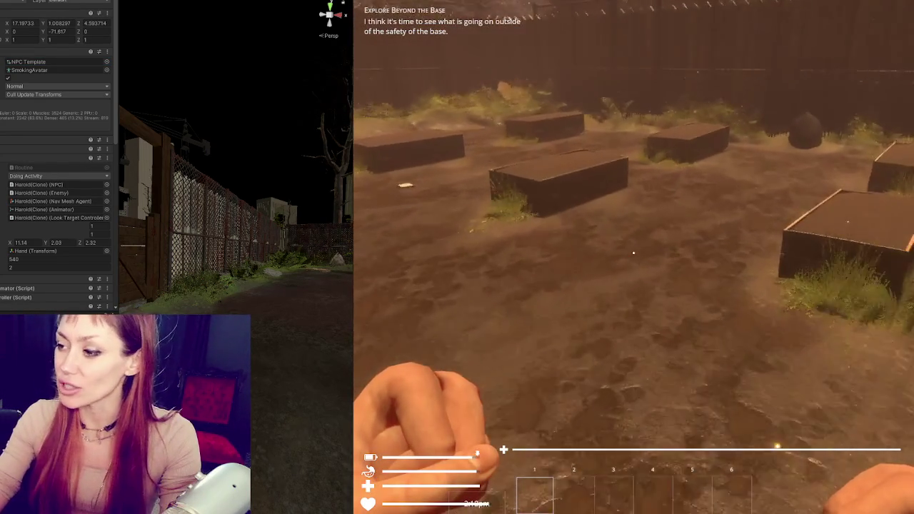
{"action": "left_click", "coordinate": [633, 252]}
{"action": "left_click", "coordinate": [632, 252]}
{"action": "key", "text": "e"}
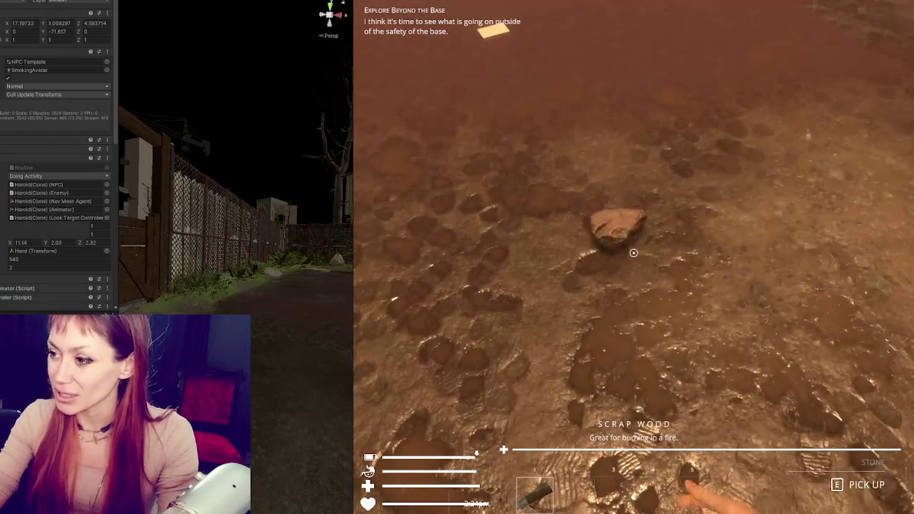
{"action": "key", "text": "e"}
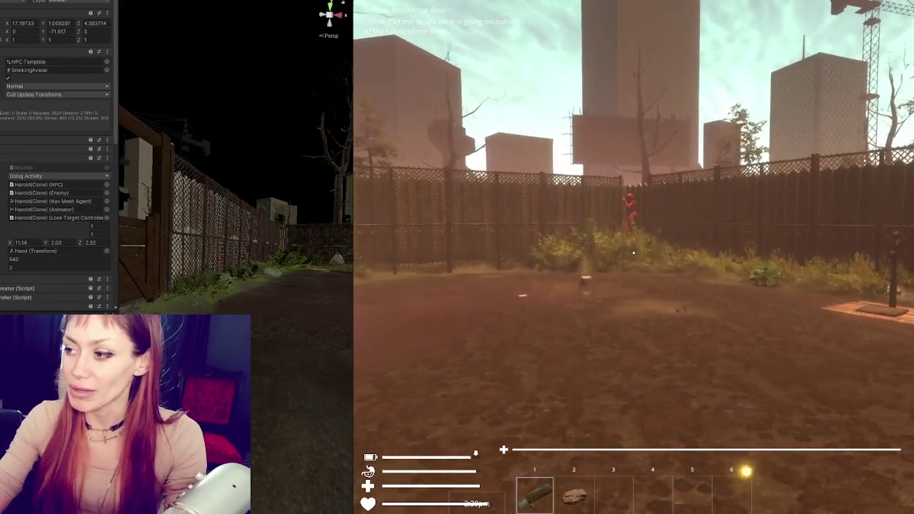
{"action": "key", "text": "Escape"}
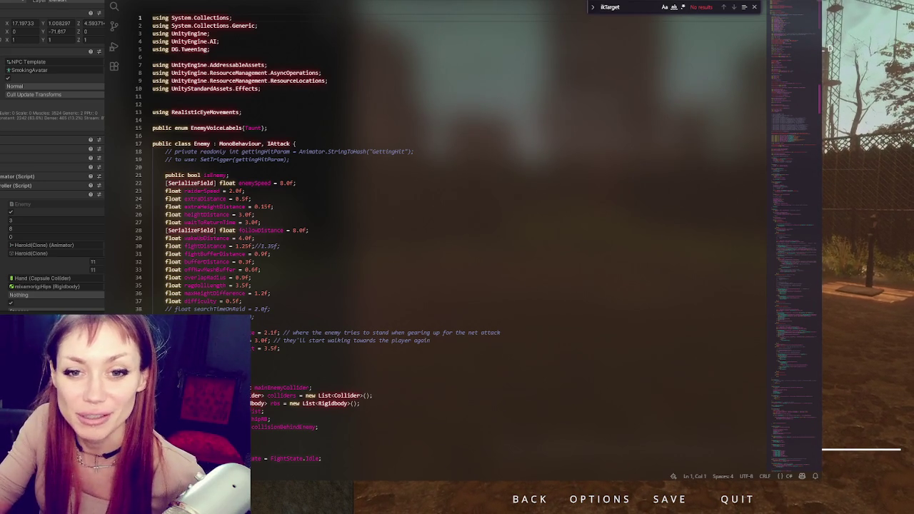
Scroll Enemy.cs from the fightDistance line down to the health, damage and NavMeshAgent declarations.
{"action": "left_click", "coordinate": [371, 247]}
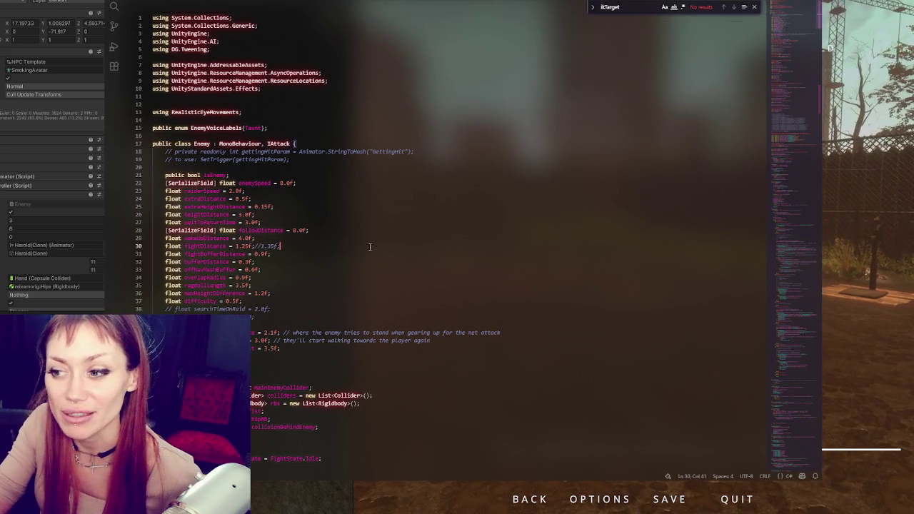
{"action": "scroll", "coordinate": [377, 174], "scroll_direction": "down", "scroll_amount": 7}
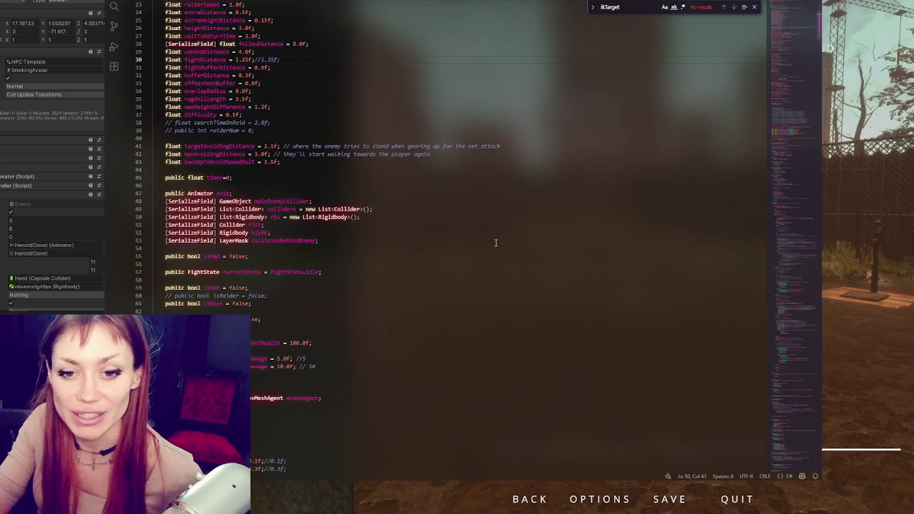
{"action": "scroll", "coordinate": [438, 249], "scroll_direction": "down", "scroll_amount": 5}
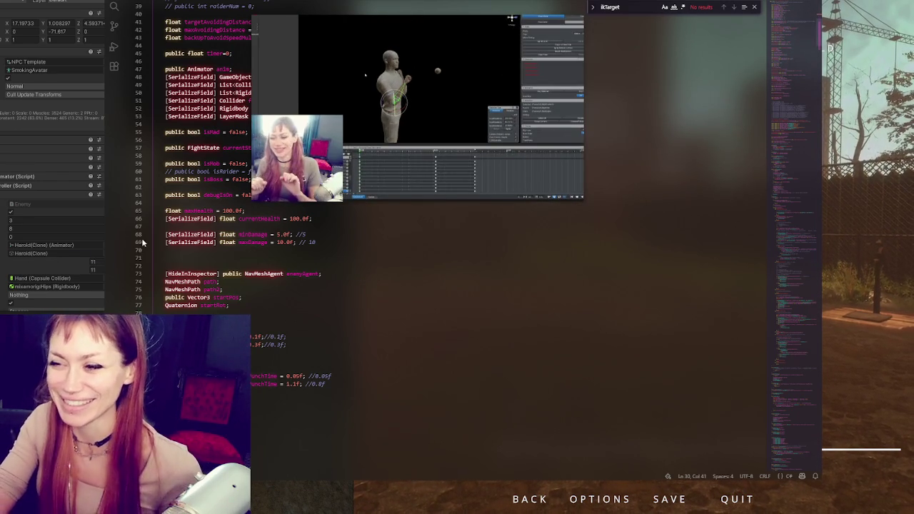
{"action": "mouse_move", "coordinate": [411, 61]}
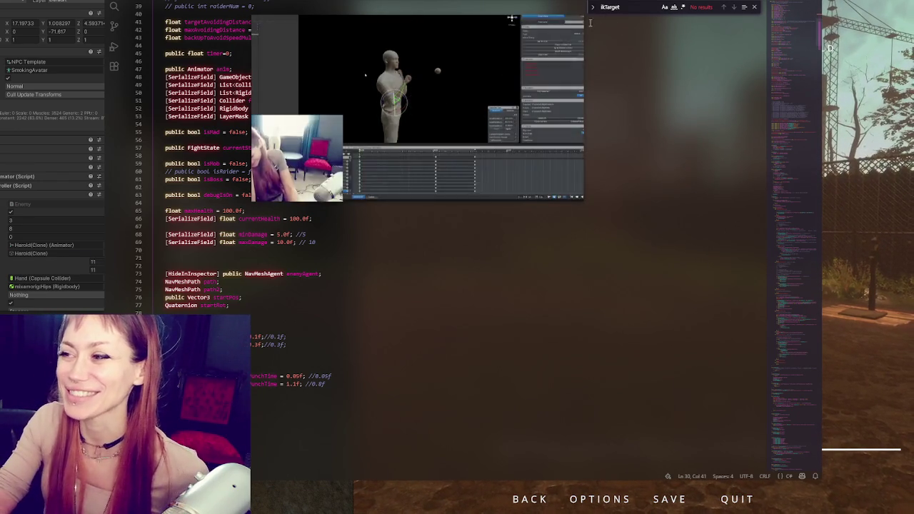